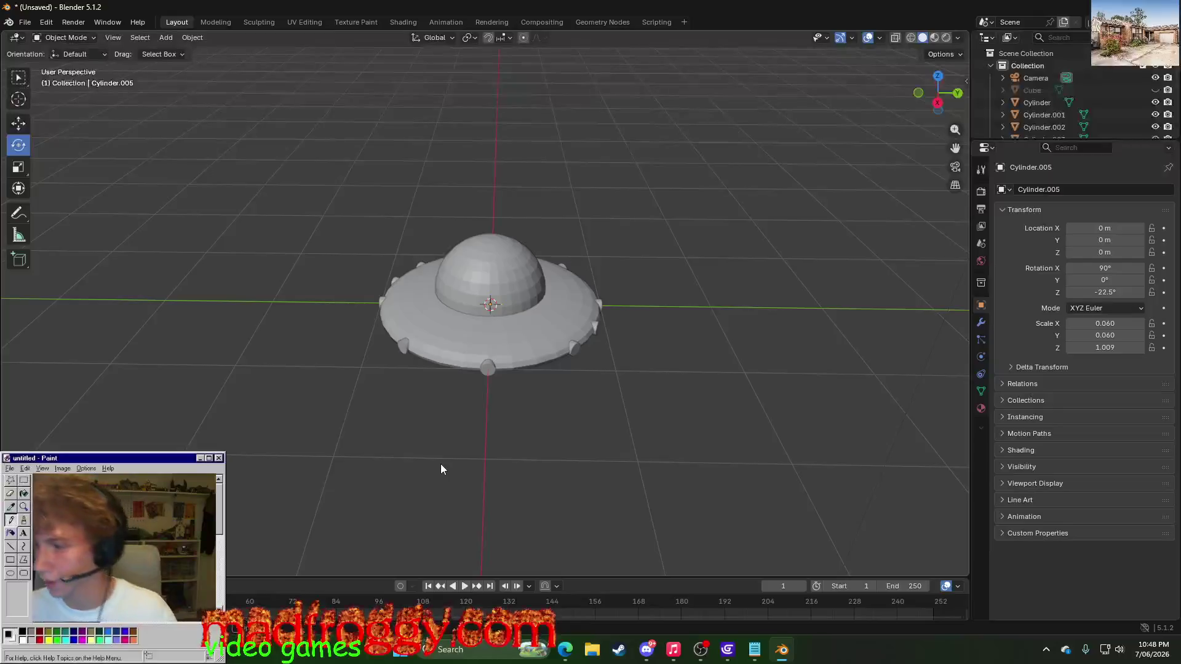
# - Duplicate rim bump Cylinder.002 with copy/paste and swing the copy along the saucer rim
pyautogui.moveTo(464, 477)
pyautogui.mouseDown(button='middle')
pyautogui.moveTo(504, 447)
pyautogui.moveTo(478, 499)
pyautogui.mouseUp(button='middle')
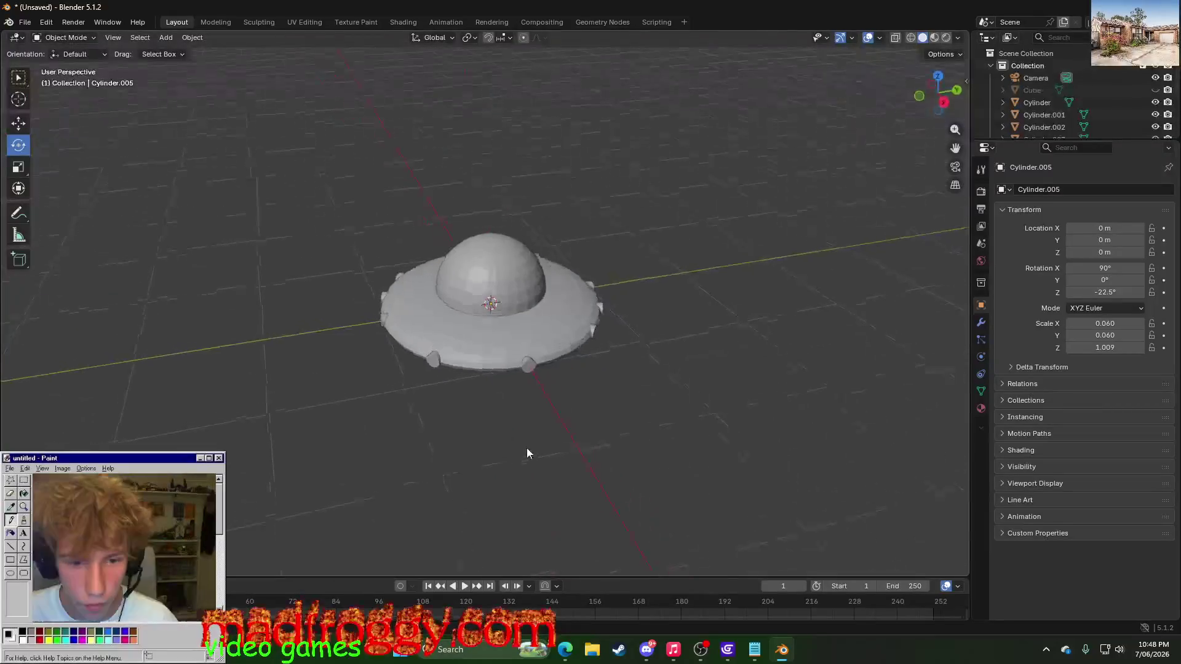
pyautogui.scroll(4, 499, 480)
pyautogui.click(651, 425)
pyautogui.click(601, 475)
pyautogui.moveTo(436, 490); pyautogui.dragTo(231, 357, button='middle')
pyautogui.click(607, 522)
pyautogui.click(448, 496)
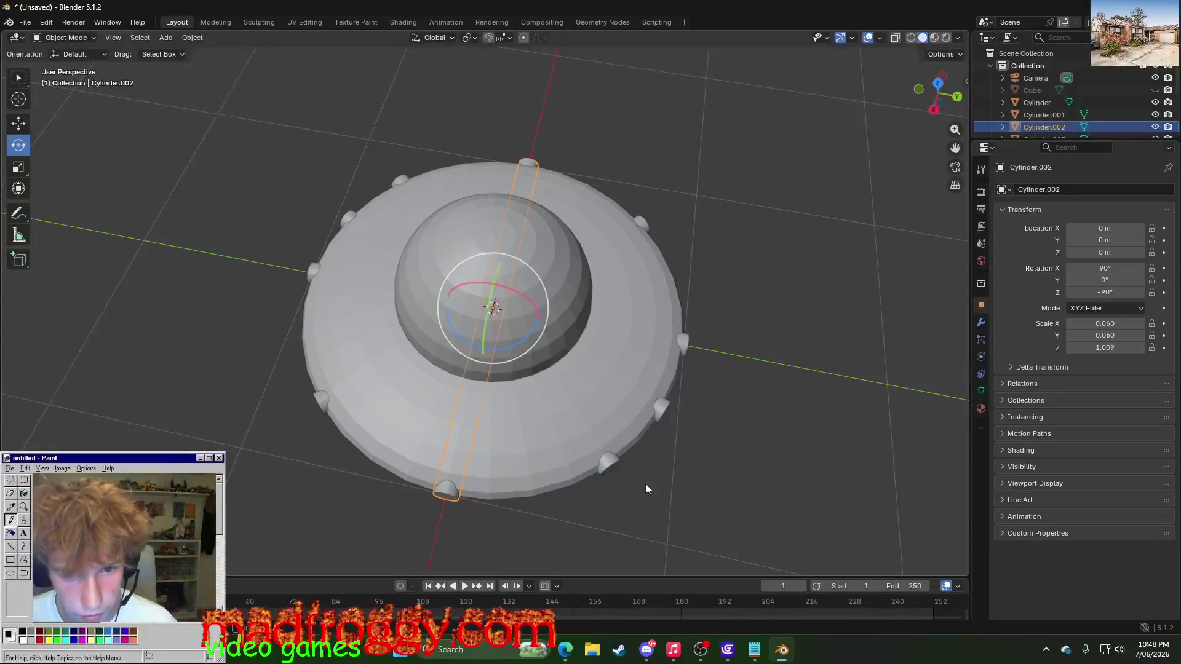
pyautogui.moveTo(645, 490); pyautogui.dragTo(594, 518, button='middle')
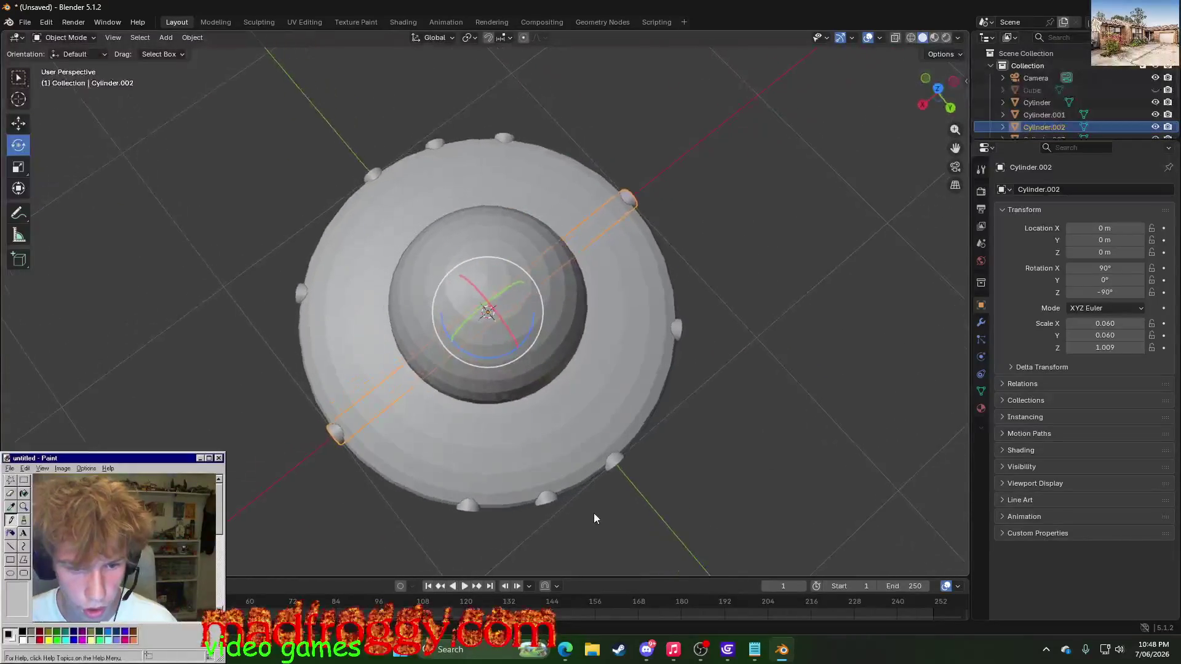
pyautogui.moveTo(375, 533); pyautogui.dragTo(427, 480, button='middle')
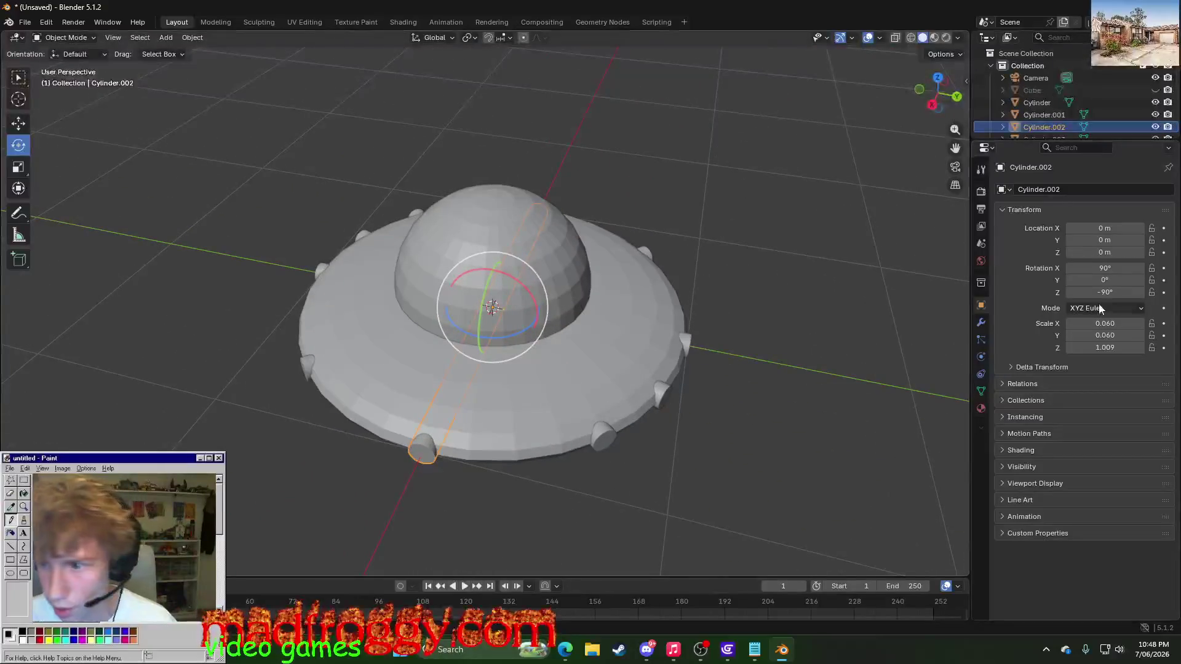
pyautogui.hotkey('ctrl', 'c')
pyautogui.hotkey('ctrl', 'v')
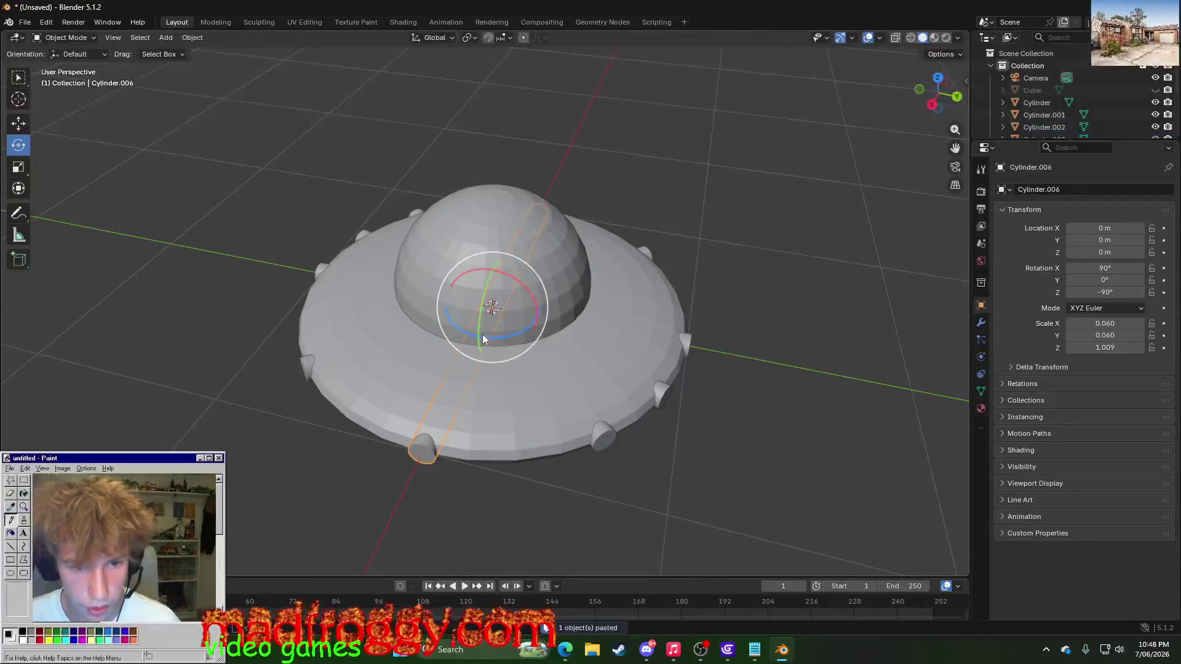
pyautogui.moveTo(500, 335); pyautogui.dragTo(524, 340)
pyautogui.moveTo(296, 409)
pyautogui.mouseDown(button='middle')
pyautogui.moveTo(418, 418)
pyautogui.moveTo(283, 413)
pyautogui.mouseUp(button='middle')
pyautogui.moveTo(478, 339); pyautogui.dragTo(409, 455)
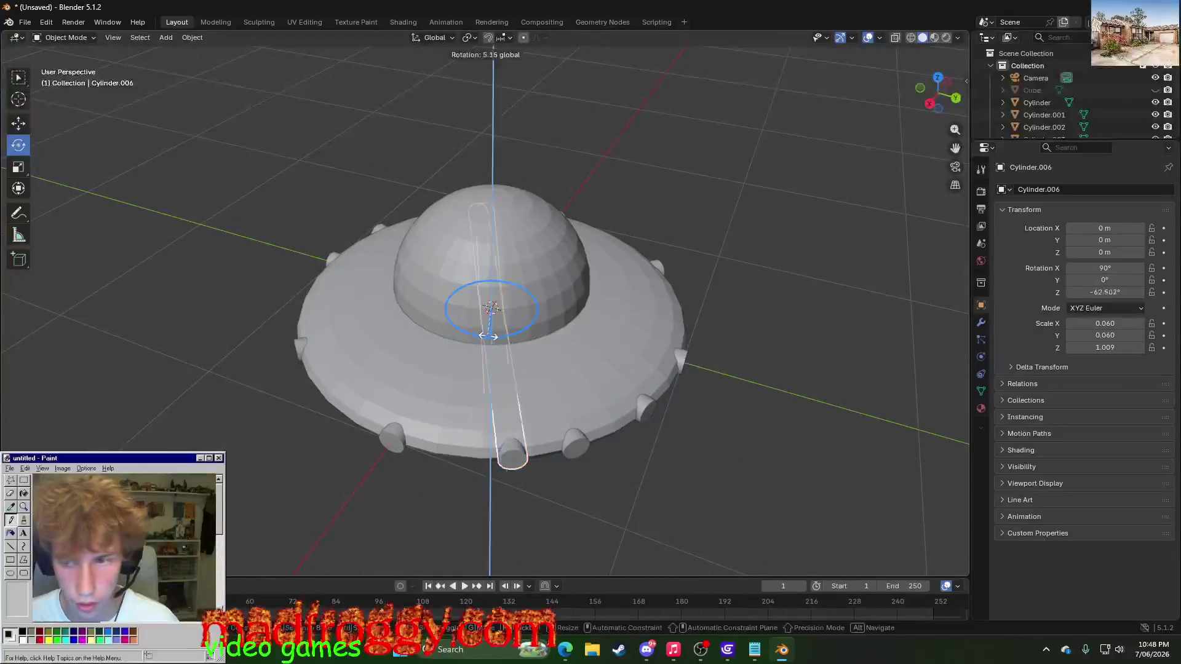
# - Work out -90+22.5 in PowerToys Run and set the new bump's Z rotation to -67.5°
pyautogui.hotkey('alt', 'space')
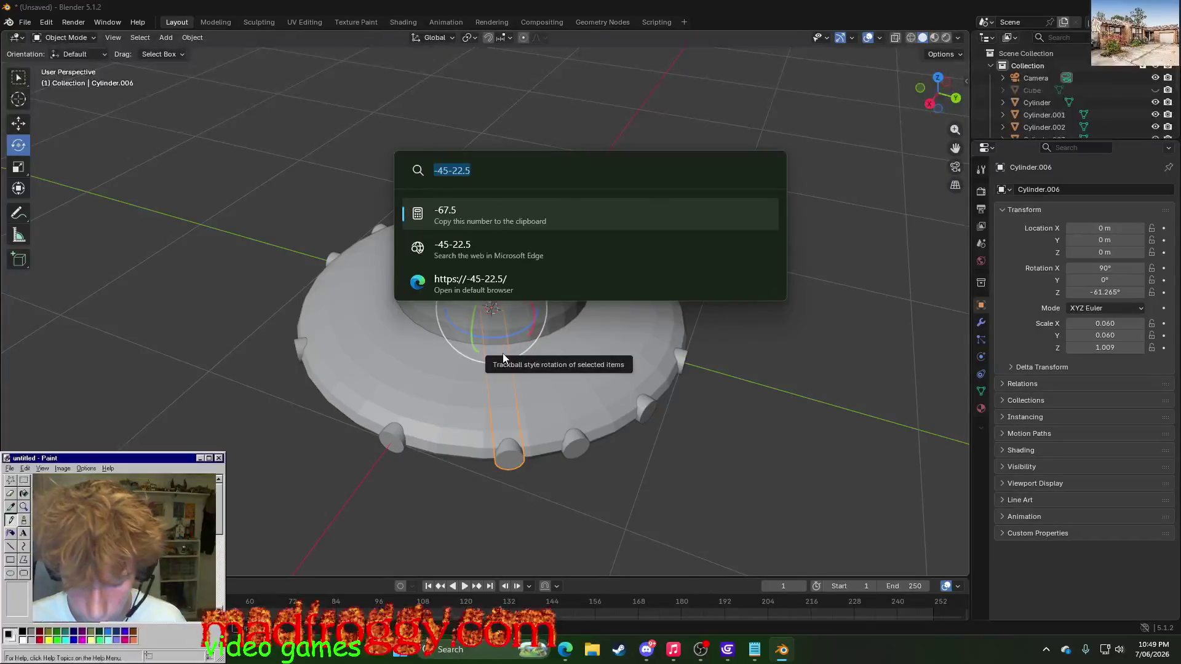
pyautogui.write('-90-22')
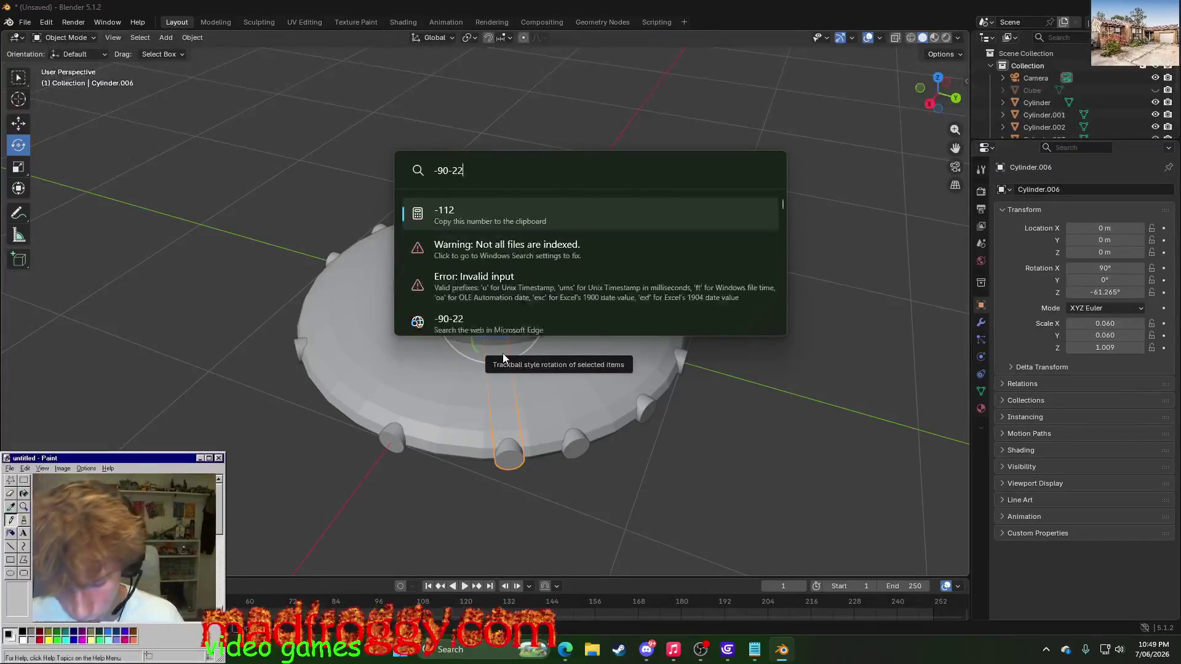
pyautogui.write('.5')
pyautogui.press('BackSpace')
pyautogui.press('BackSpace')
pyautogui.press('BackSpace')
pyautogui.press('BackSpace')
pyautogui.press('BackSpace')
pyautogui.write('+22.5')
pyautogui.press('Return')
pyautogui.click(1128, 292)
pyautogui.write('-67.5')
pyautogui.press('Return')
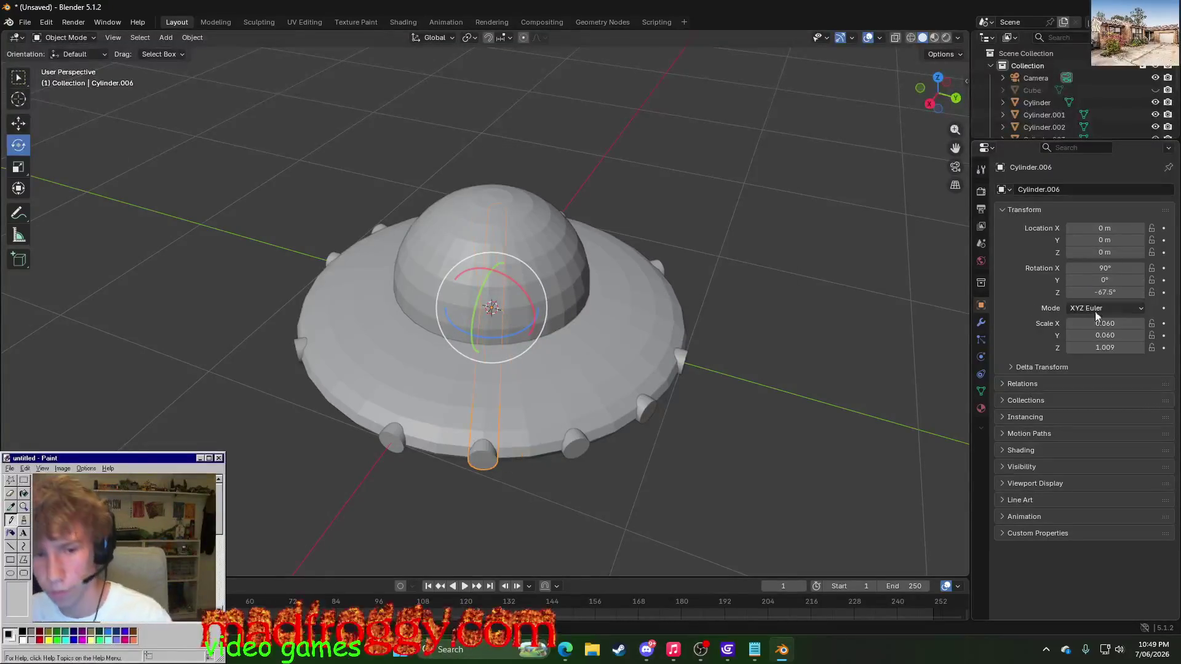
pyautogui.click(431, 542)
pyautogui.moveTo(431, 540)
pyautogui.mouseDown(button='middle')
pyautogui.moveTo(503, 540)
pyautogui.moveTo(542, 564)
pyautogui.moveTo(551, 57)
pyautogui.mouseUp(button='middle')
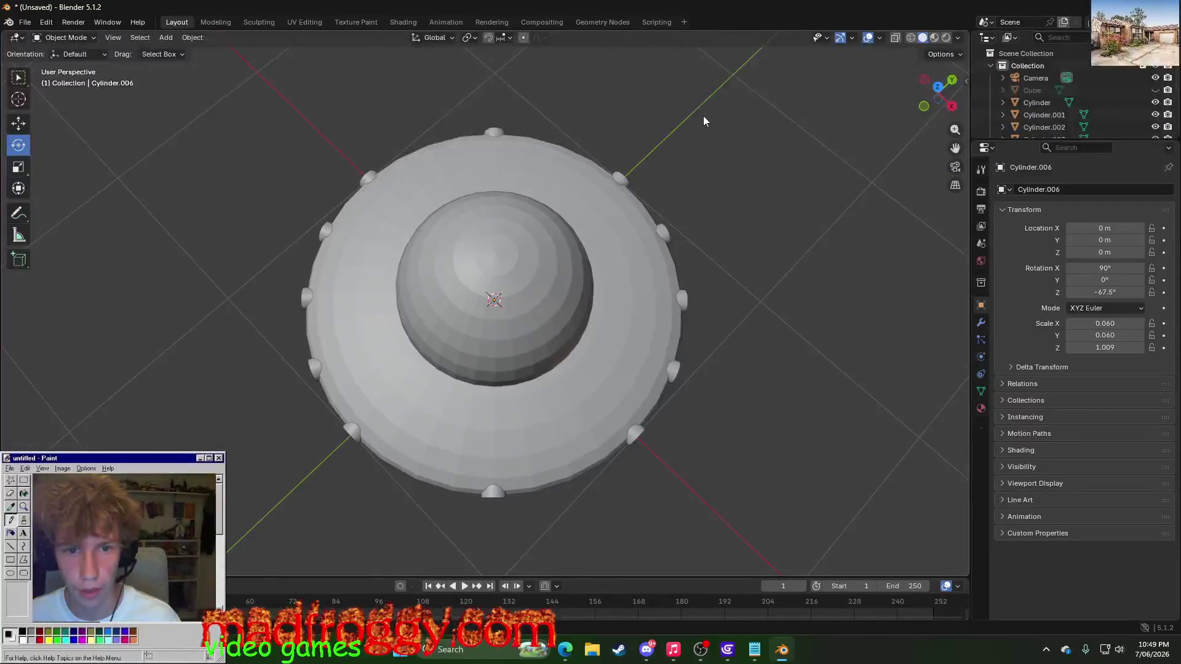
# - Duplicate top rim bump Cylinder.004 and rotate the copy around Z to about 204°
pyautogui.click(499, 132)
pyautogui.moveTo(800, 314)
pyautogui.mouseDown(button='middle')
pyautogui.moveTo(782, 261)
pyautogui.moveTo(717, 245)
pyautogui.moveTo(633, 269)
pyautogui.moveTo(617, 329)
pyautogui.moveTo(623, 319)
pyautogui.moveTo(575, 283)
pyautogui.mouseUp(button='middle')
pyautogui.hotkey('ctrl', 'c')
pyautogui.hotkey('ctrl', 'v')
pyautogui.press('r')
pyautogui.press('z')
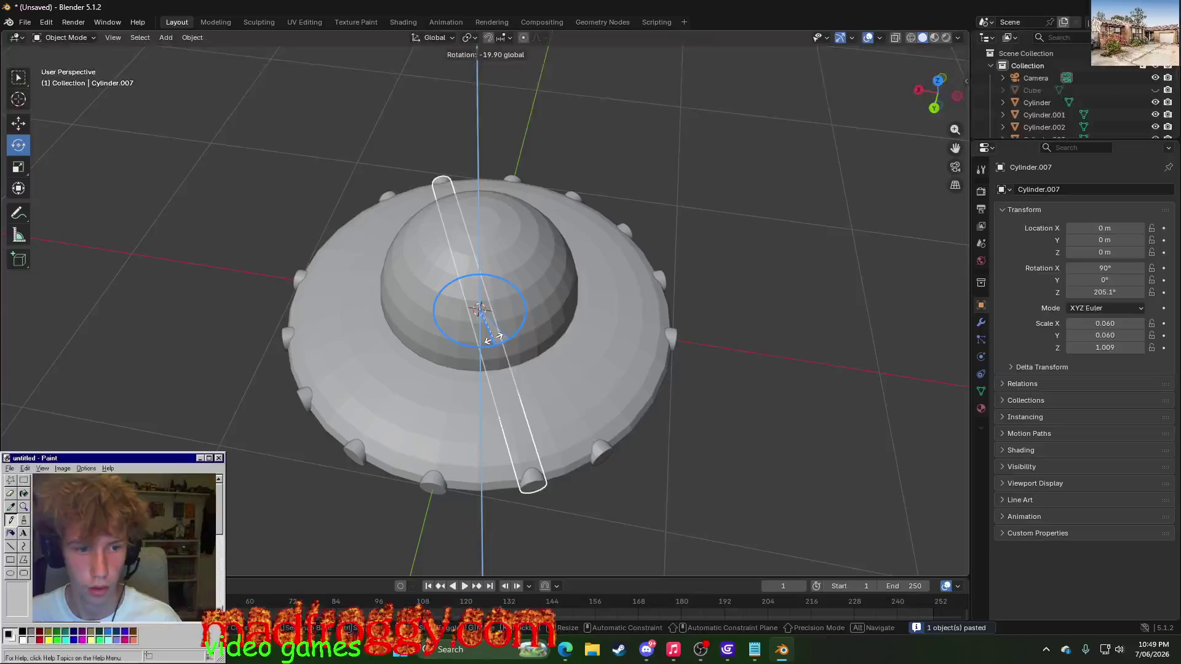
pyautogui.click(488, 340)
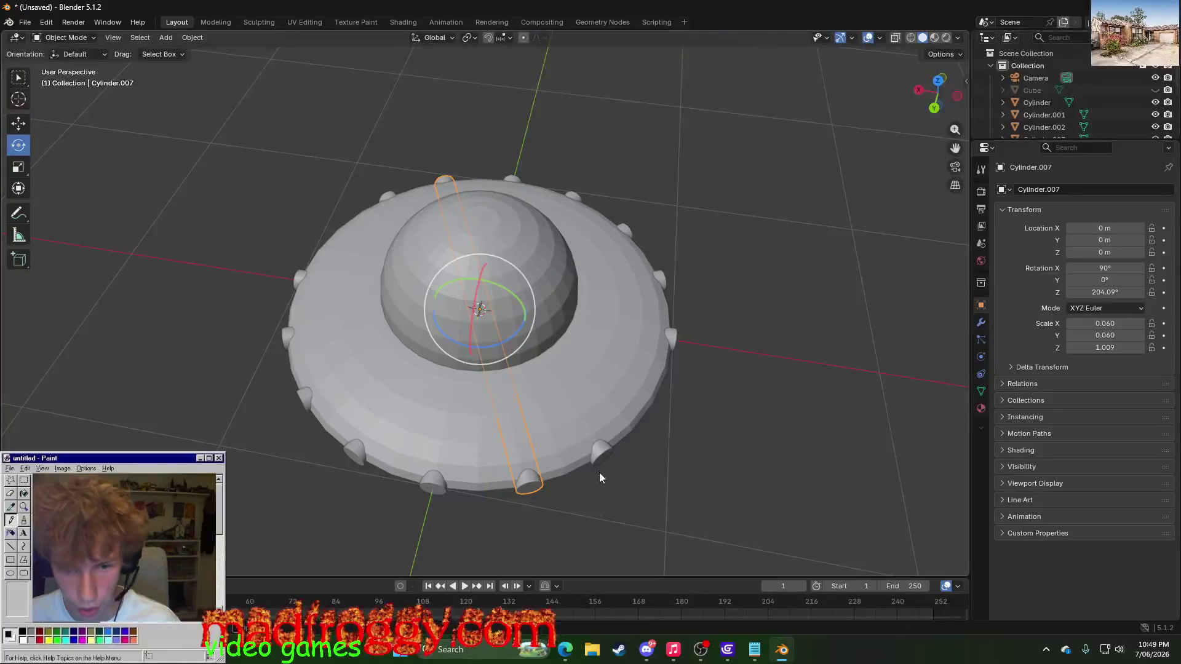
# - Compare the new bump Cylinder.007 against Cylinder.001 by selecting each in turn
pyautogui.click(436, 490)
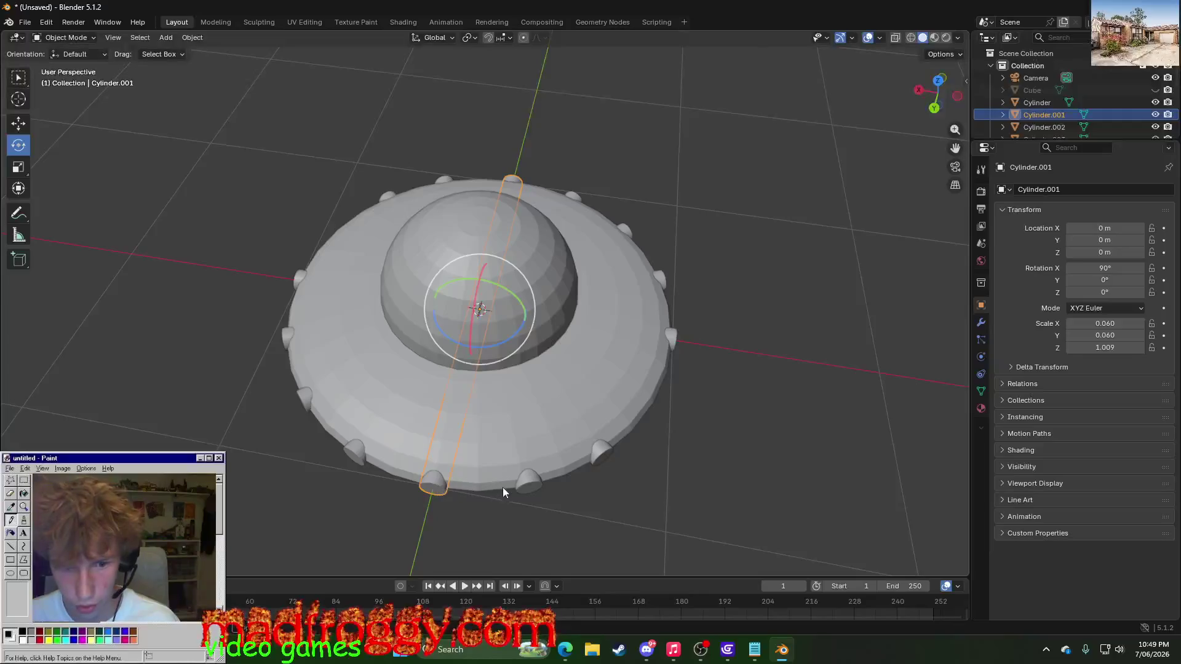
pyautogui.click(528, 486)
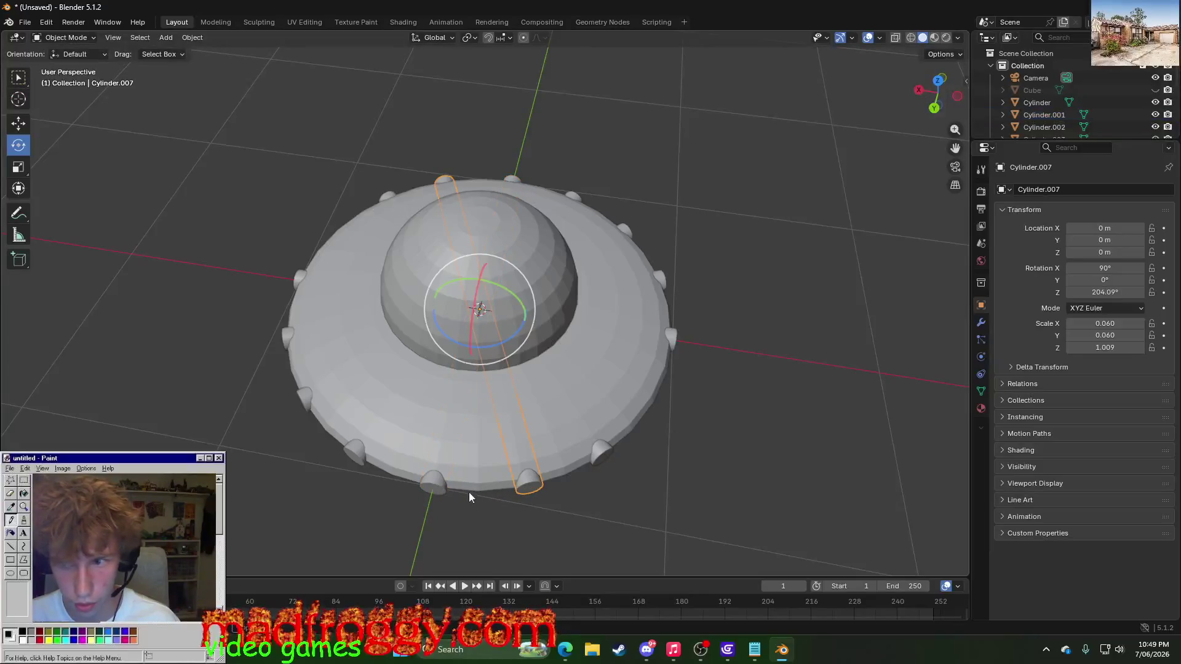
pyautogui.click(430, 486)
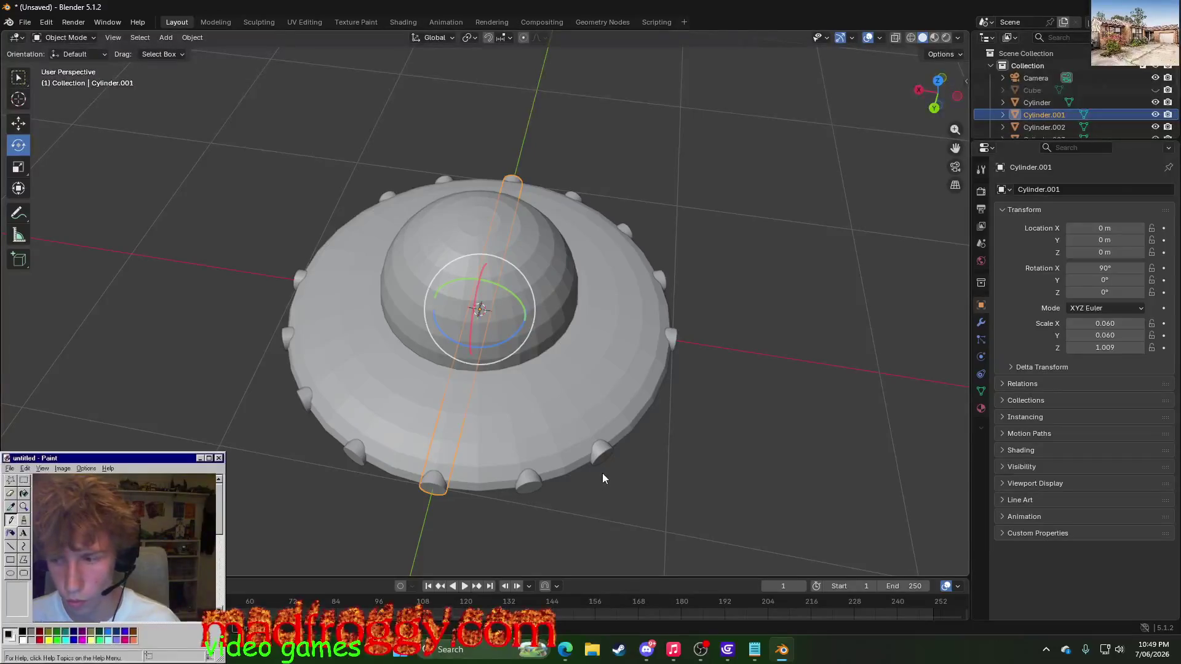
pyautogui.moveTo(652, 505)
pyautogui.mouseDown(button='middle')
pyautogui.moveTo(702, 435)
pyautogui.moveTo(578, 449)
pyautogui.mouseUp(button='middle')
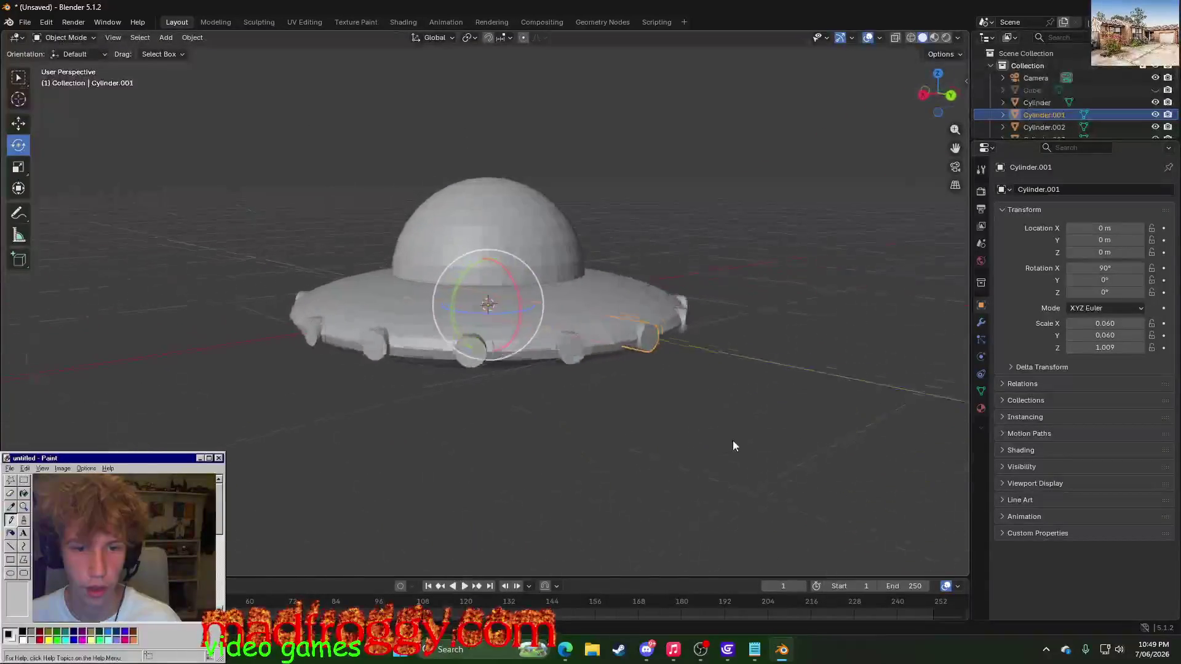
pyautogui.moveTo(578, 449)
pyautogui.mouseDown(button='middle')
pyautogui.moveTo(740, 449)
pyautogui.moveTo(578, 507)
pyautogui.mouseUp(button='middle')
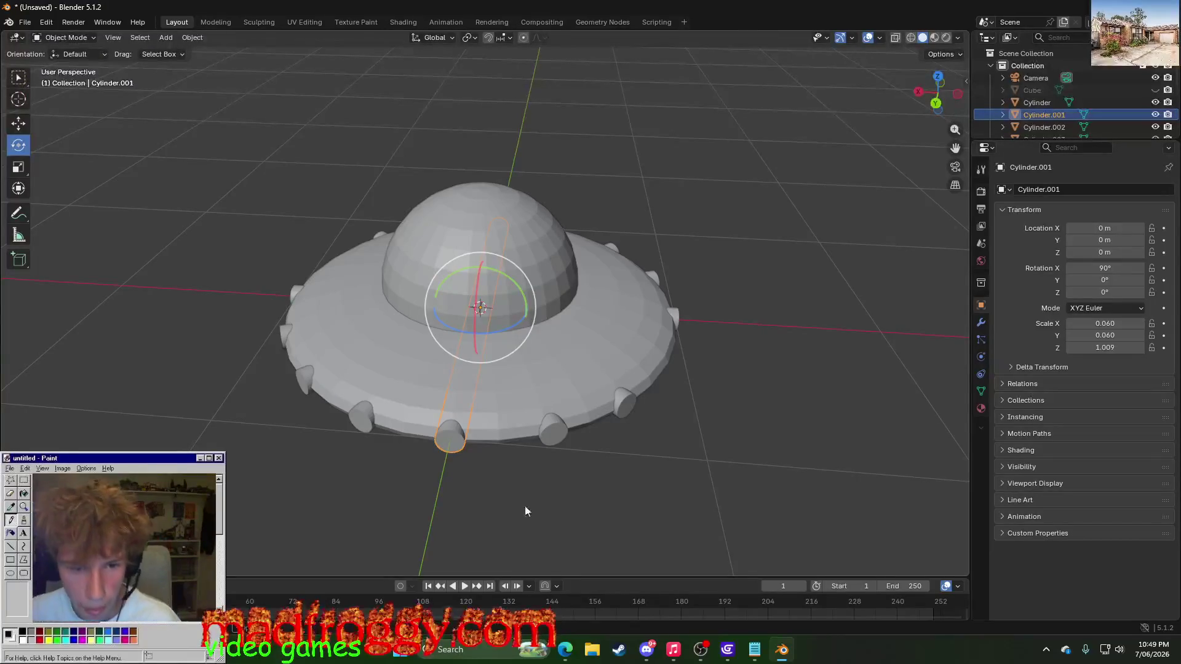
pyautogui.moveTo(433, 493); pyautogui.dragTo(478, 486, button='middle')
pyautogui.scroll(1, 478, 487)
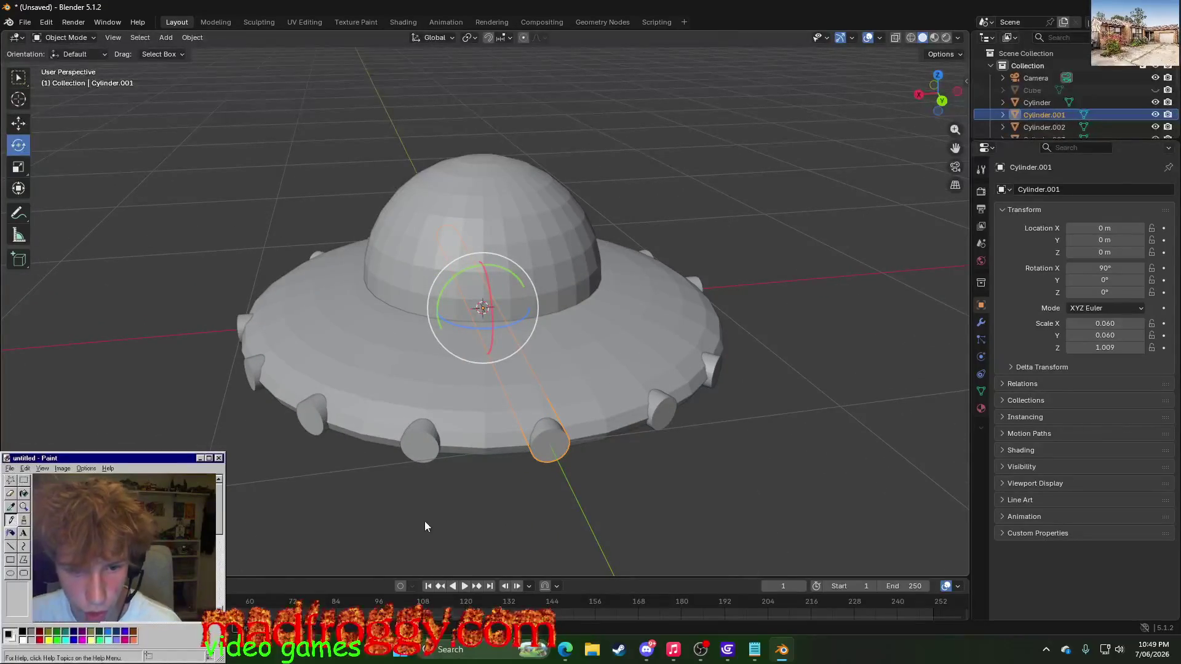
pyautogui.moveTo(425, 524); pyautogui.dragTo(390, 556, button='middle')
pyautogui.moveTo(419, 516); pyautogui.dragTo(443, 526, button='middle')
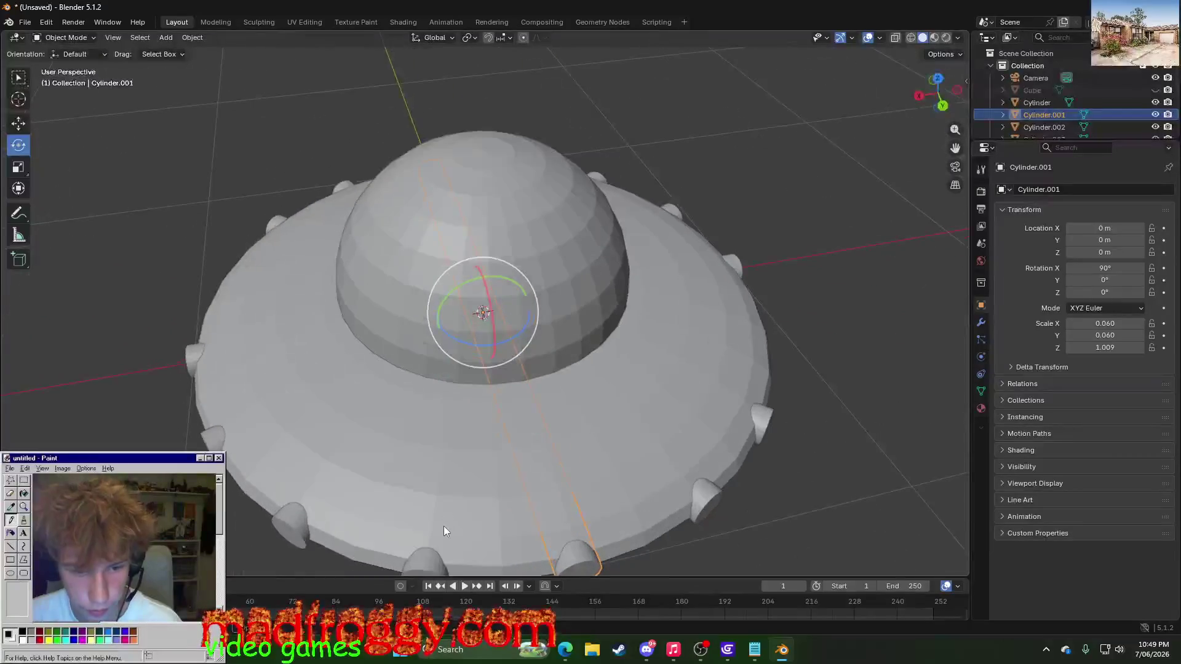
pyautogui.scroll(-2, 441, 533)
pyautogui.scroll(1, 450, 517)
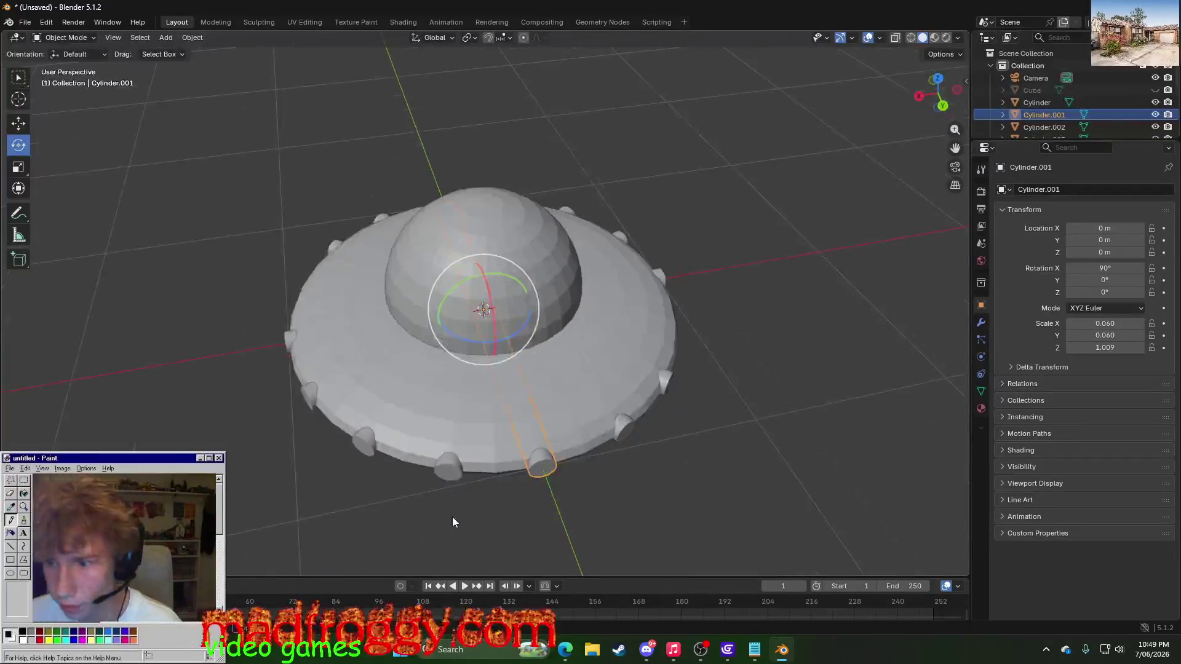
pyautogui.click(450, 468)
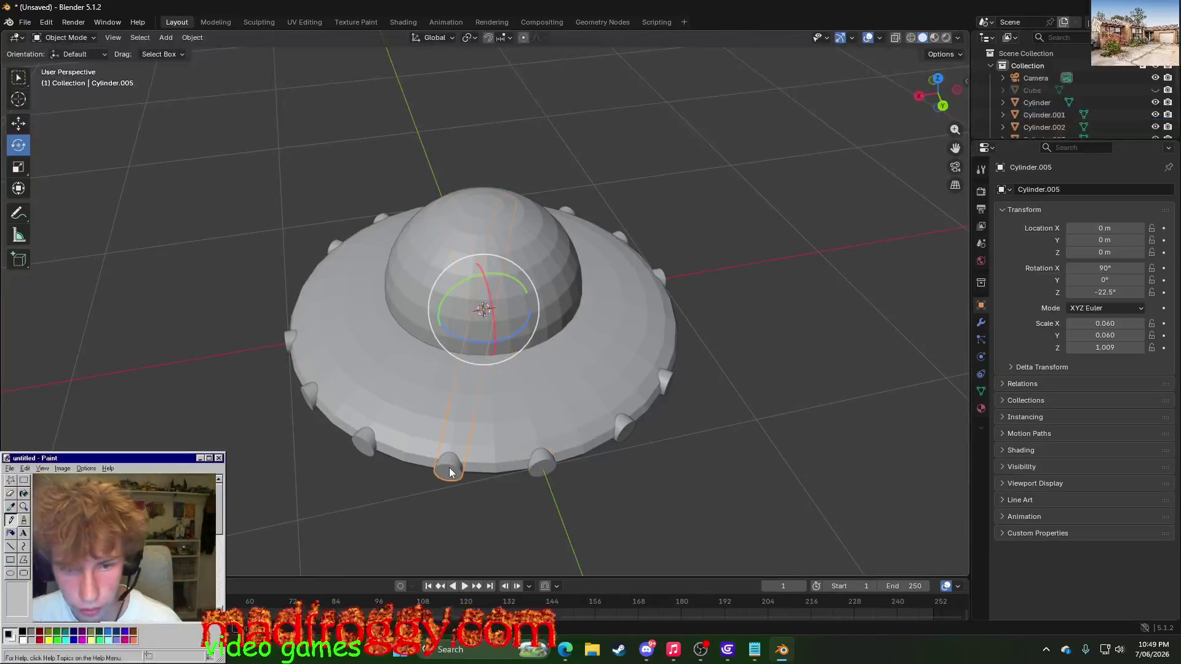
pyautogui.moveTo(384, 493); pyautogui.dragTo(409, 498, button='middle')
pyautogui.moveTo(623, 487); pyautogui.dragTo(506, 499, button='middle')
pyautogui.click(644, 490)
pyautogui.moveTo(643, 490)
pyautogui.mouseDown(button='middle')
pyautogui.moveTo(531, 501)
pyautogui.moveTo(241, 449)
pyautogui.moveTo(268, 460)
pyautogui.mouseUp(button='middle')
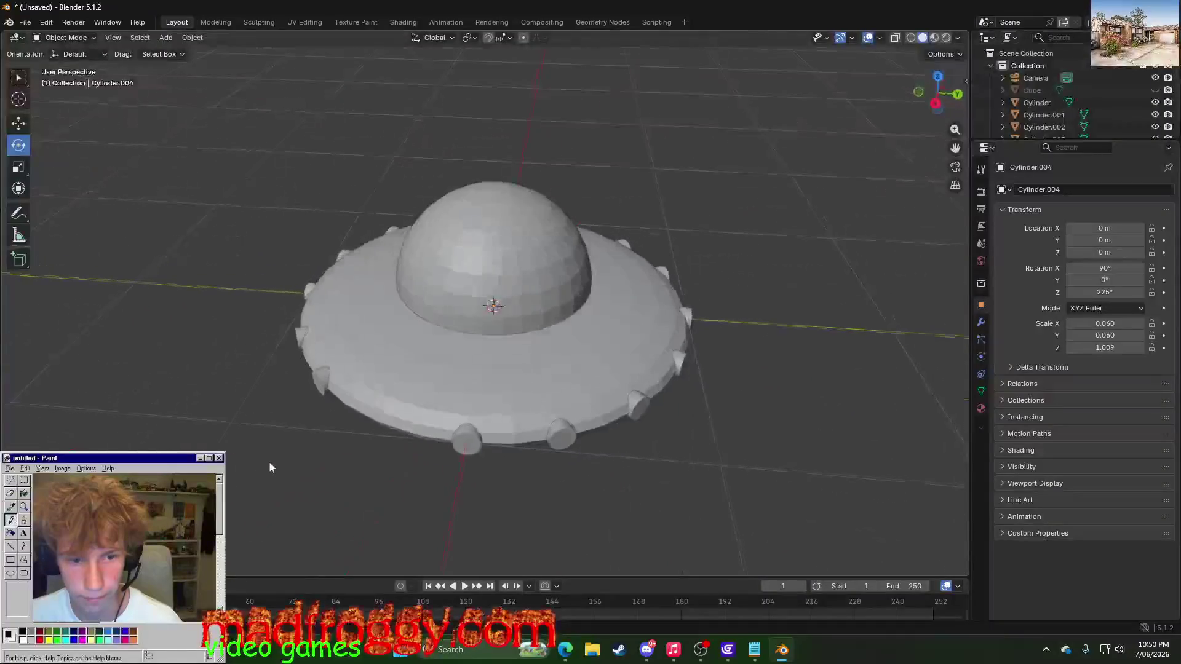
pyautogui.click(1036, 103)
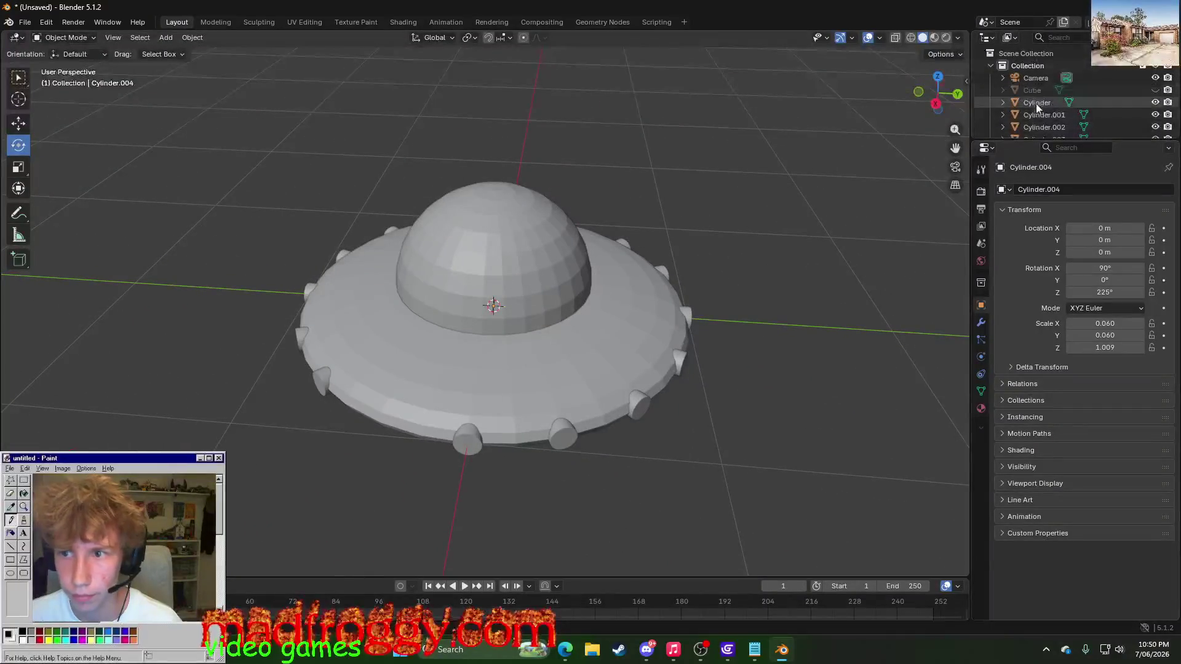
# - Inspect the rim bumps' Z rotations one by one, briefly nudging Cylinder.007 and re-confirming Cylinder.004
pyautogui.click(464, 446)
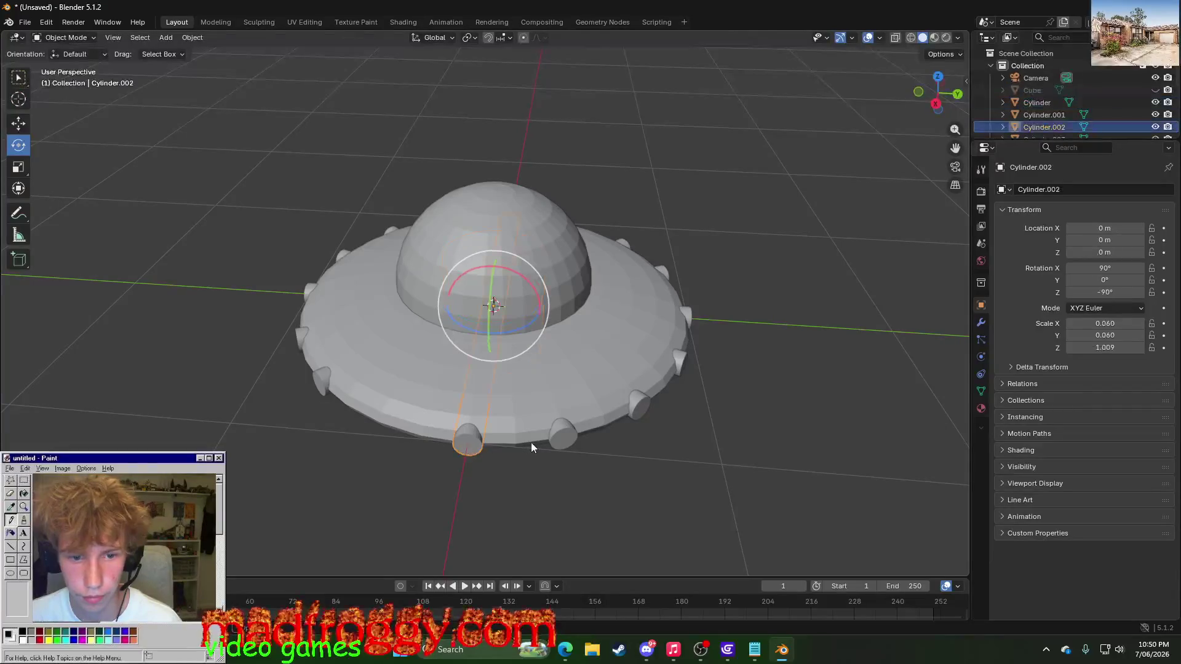
pyautogui.click(562, 441)
pyautogui.click(621, 401)
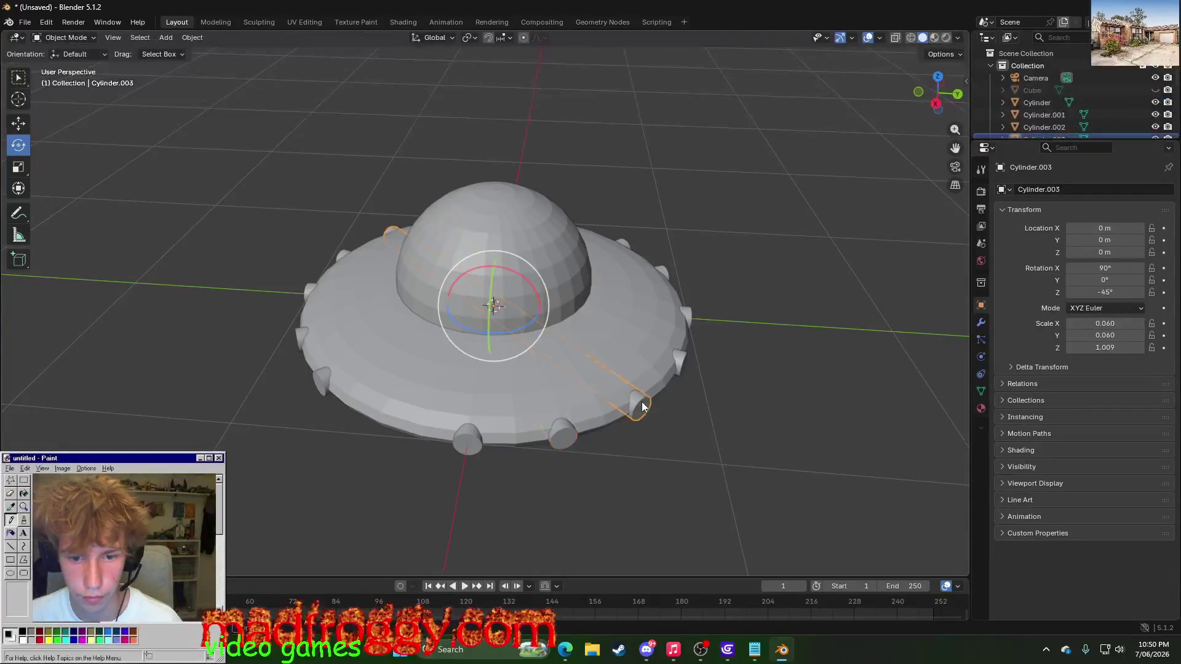
pyautogui.moveTo(689, 358)
pyautogui.mouseDown(button='middle')
pyautogui.moveTo(704, 405)
pyautogui.moveTo(603, 413)
pyautogui.mouseUp(button='middle')
pyautogui.keyDown('shift'); pyautogui.click(530, 452); pyautogui.keyUp('shift')
pyautogui.moveTo(532, 455)
pyautogui.mouseDown(button='middle')
pyautogui.moveTo(554, 493)
pyautogui.moveTo(543, 493)
pyautogui.mouseUp(button='middle')
pyautogui.moveTo(1091, 292); pyautogui.dragTo(1091, 292)
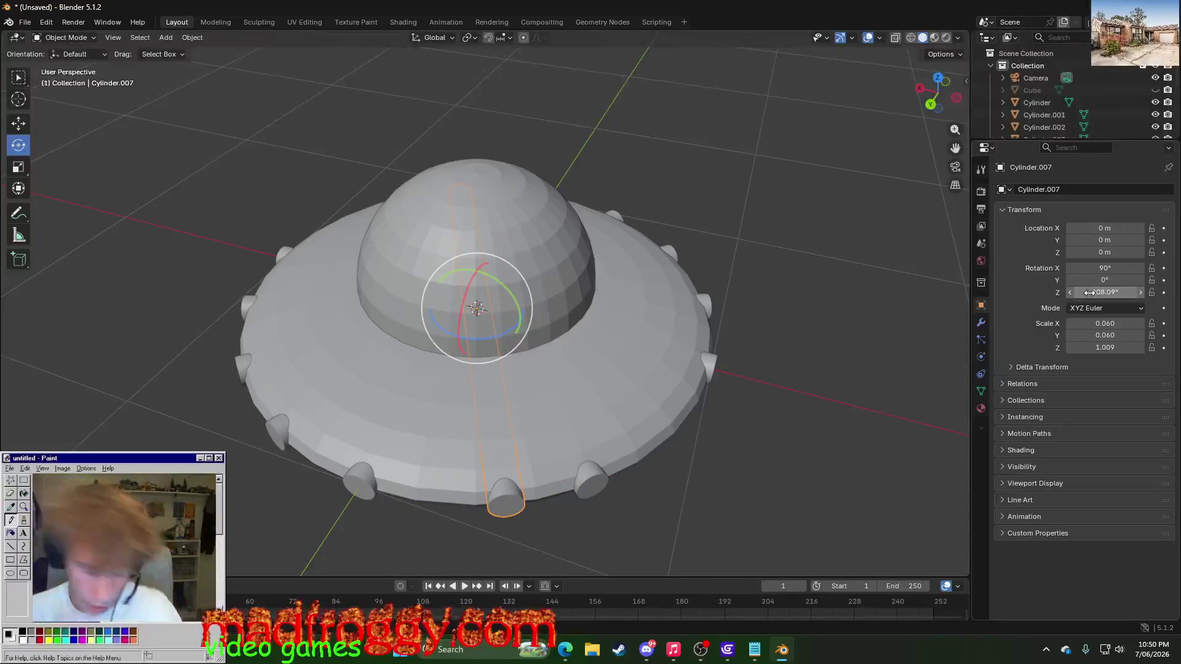
pyautogui.click(595, 485)
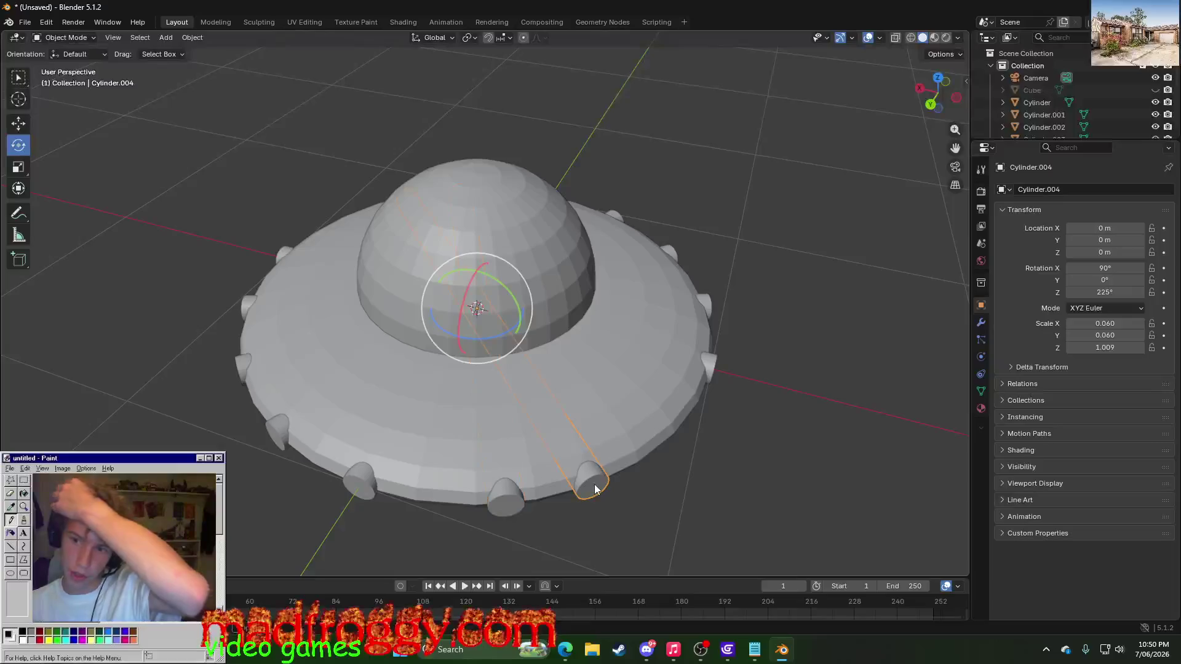
pyautogui.click(1091, 292)
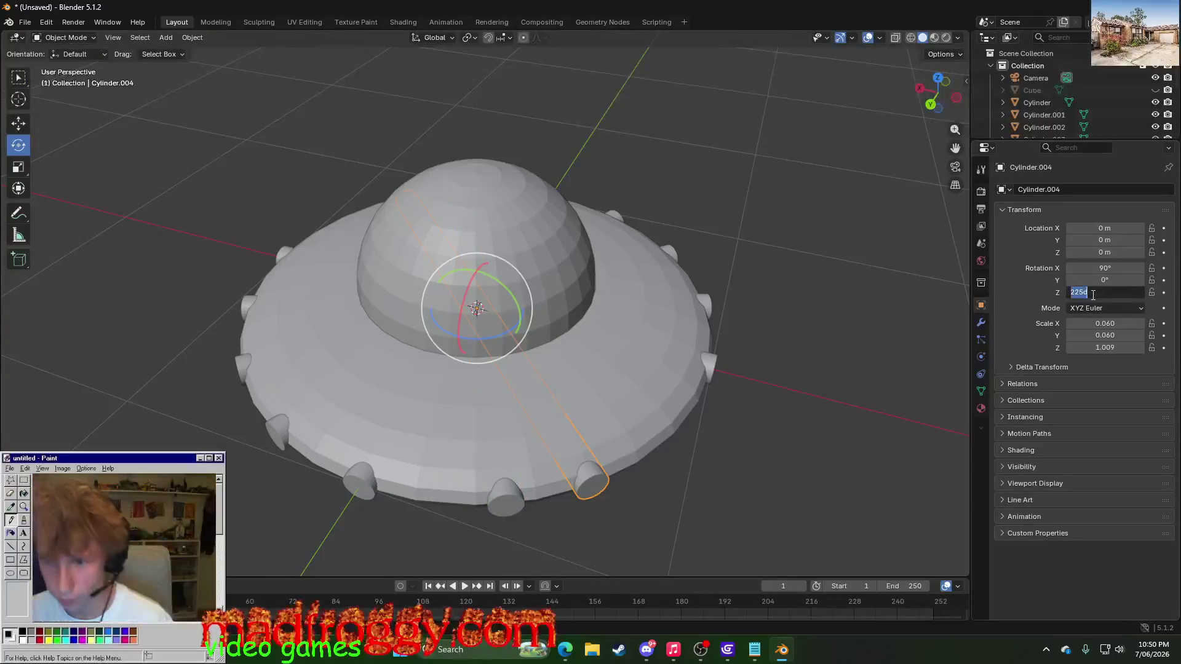
pyautogui.press('Return')
pyautogui.click(369, 485)
pyautogui.click(415, 505)
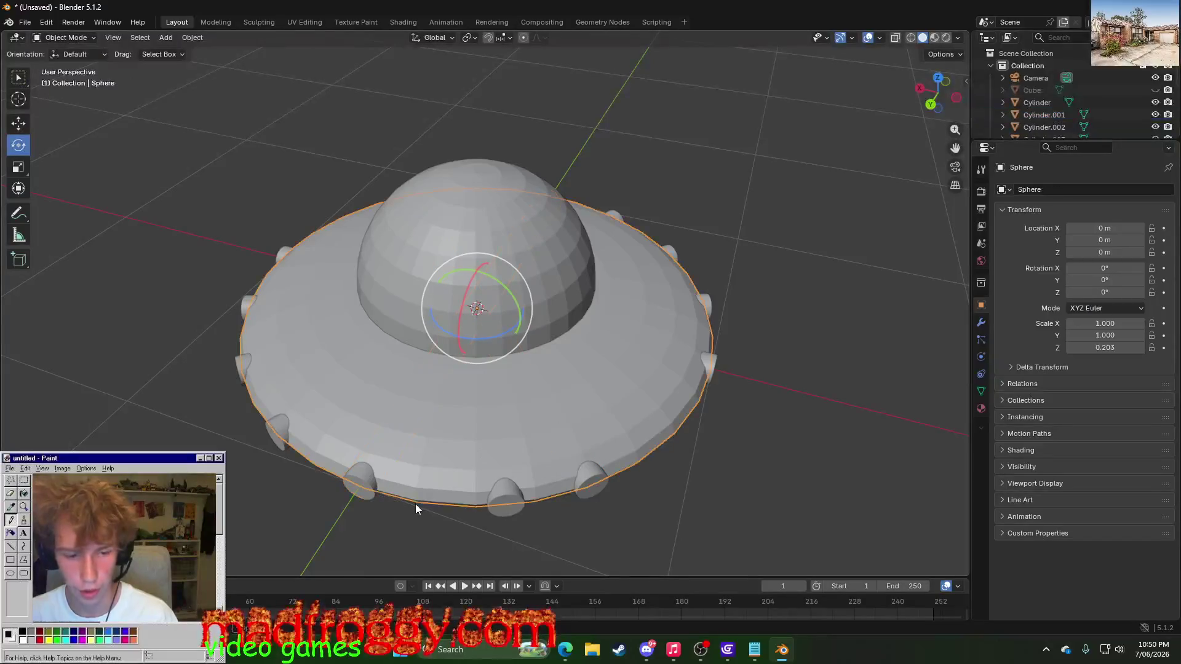
# - Work out 225+22.5 = 247.5 in PowerToys Run and select the stud to rotate
pyautogui.hotkey('alt', 'space')
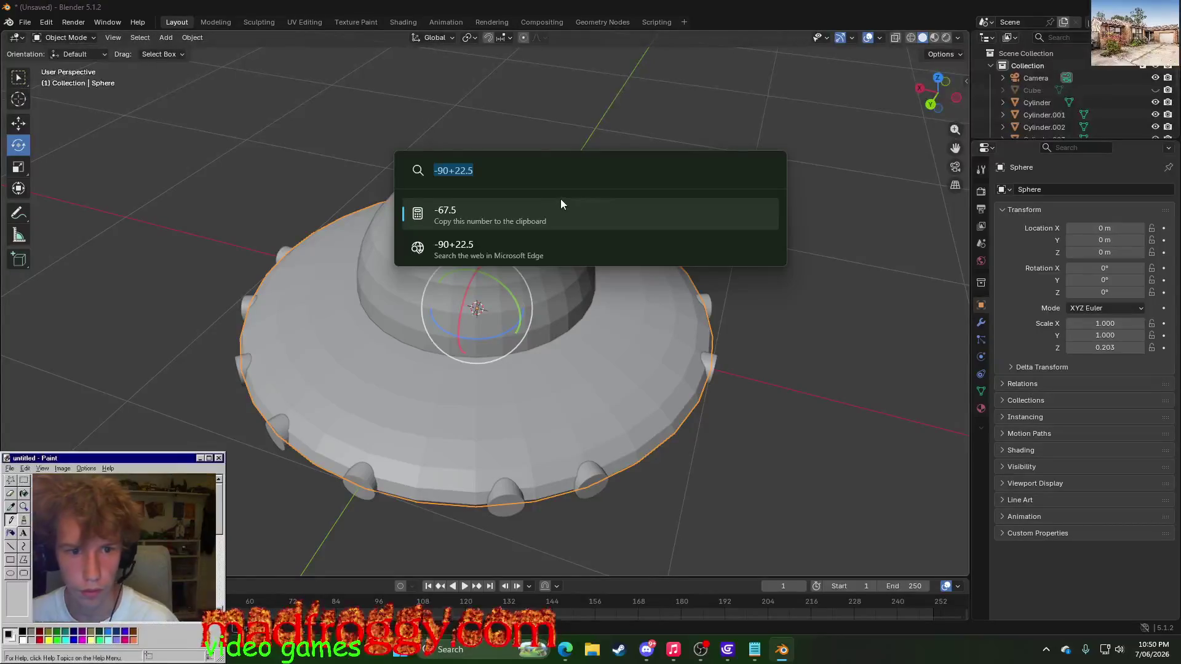
pyautogui.write('225d')
pyautogui.press('BackSpace')
pyautogui.write('+')
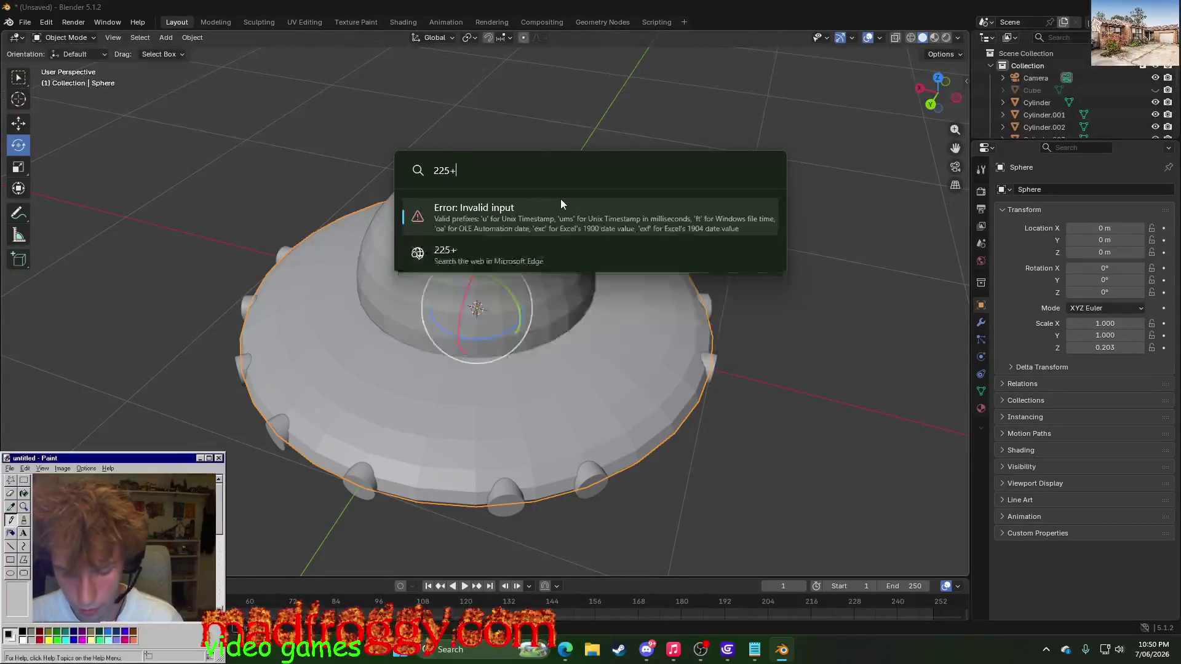
pyautogui.write('22.5')
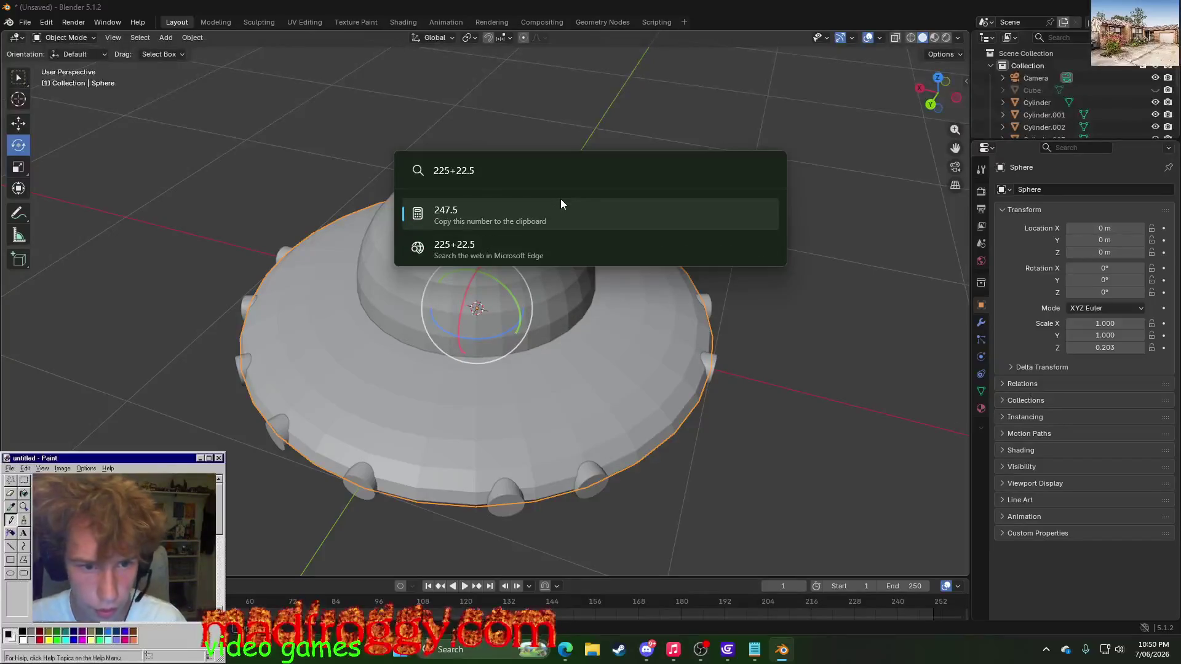
pyautogui.press('Return')
pyautogui.click(509, 501)
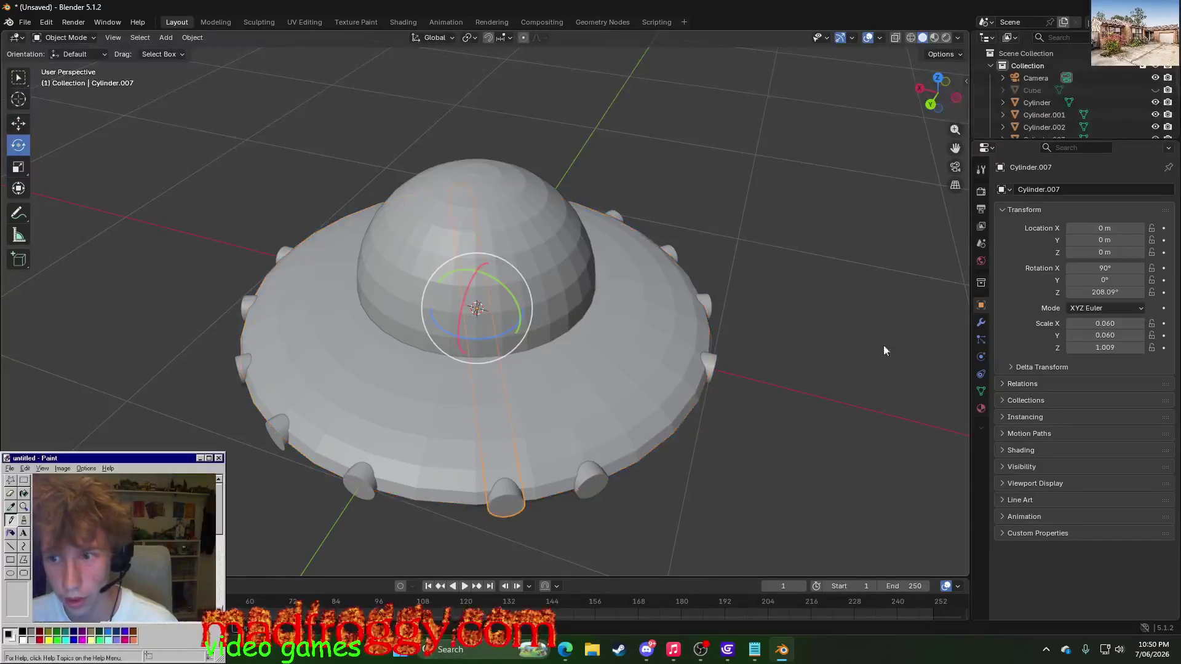
# - Set the stud's Z rotation to 247.5°, undoing an accidental extra swing
pyautogui.click(1098, 293)
pyautogui.write('247.5')
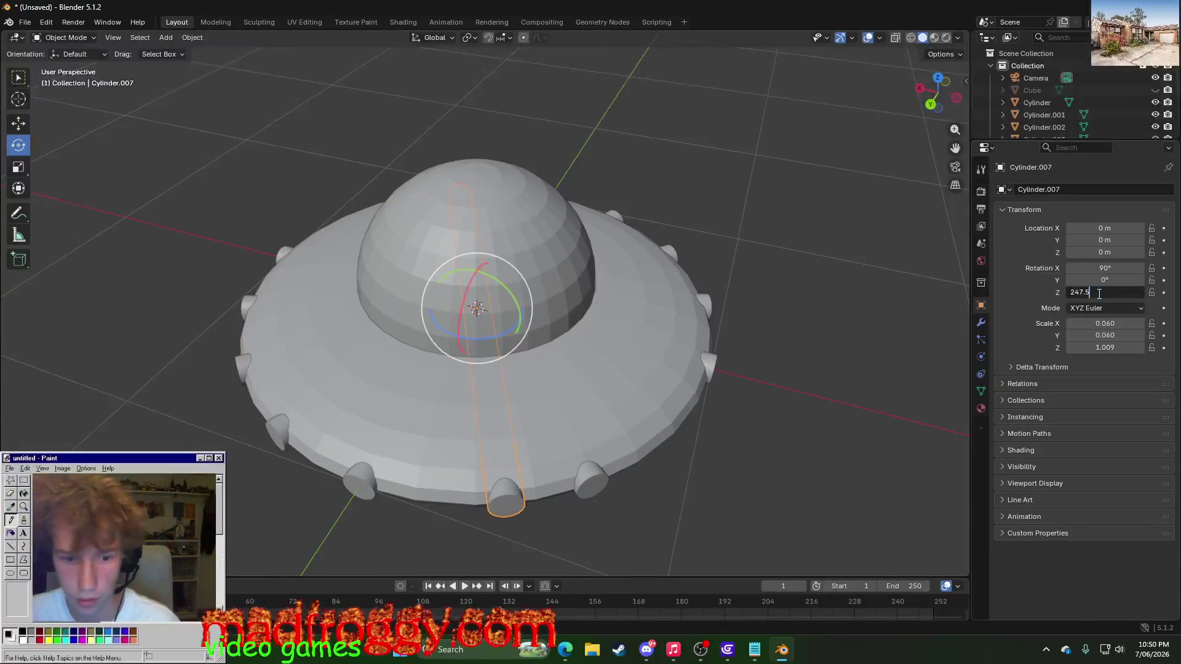
pyautogui.press('Return')
pyautogui.moveTo(843, 496)
pyautogui.mouseDown(button='middle')
pyautogui.moveTo(643, 482)
pyautogui.moveTo(583, 494)
pyautogui.moveTo(714, 486)
pyautogui.mouseUp(button='middle')
pyautogui.moveTo(494, 334); pyautogui.dragTo(510, 334)
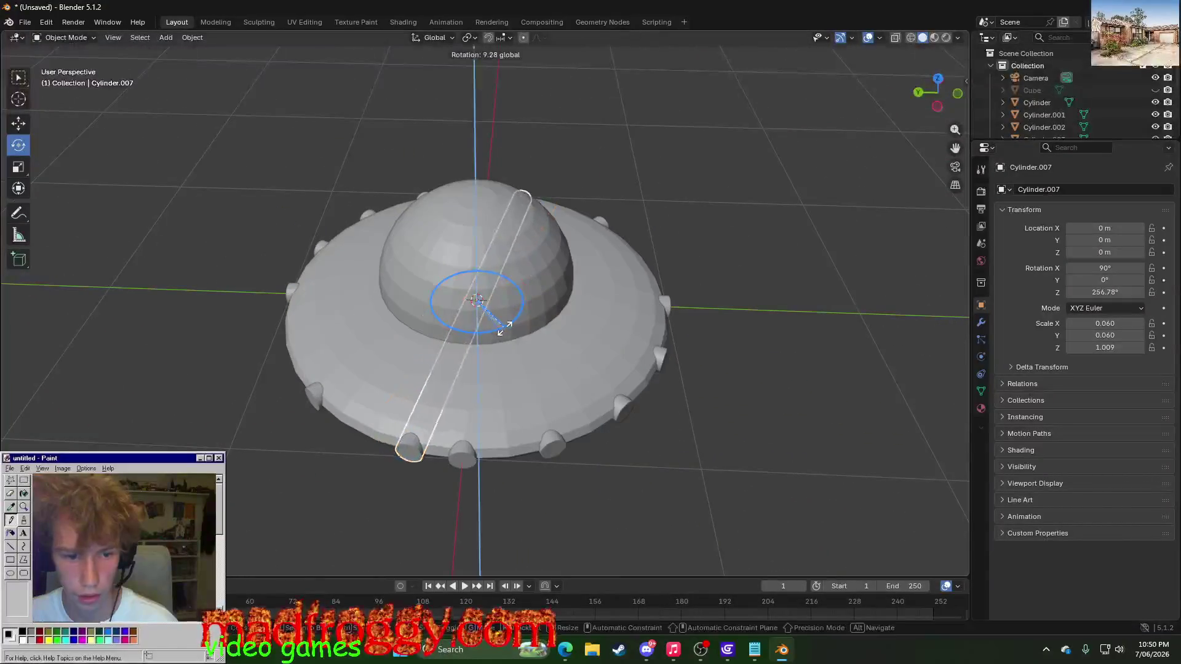
pyautogui.hotkey('ctrl', 'z')
# - Duplicate the 225° rim stud with copy/paste for the next placement
pyautogui.moveTo(531, 529)
pyautogui.mouseDown(button='middle')
pyautogui.moveTo(599, 508)
pyautogui.moveTo(693, 503)
pyautogui.moveTo(501, 501)
pyautogui.moveTo(572, 515)
pyautogui.mouseUp(button='middle')
pyautogui.click(581, 504)
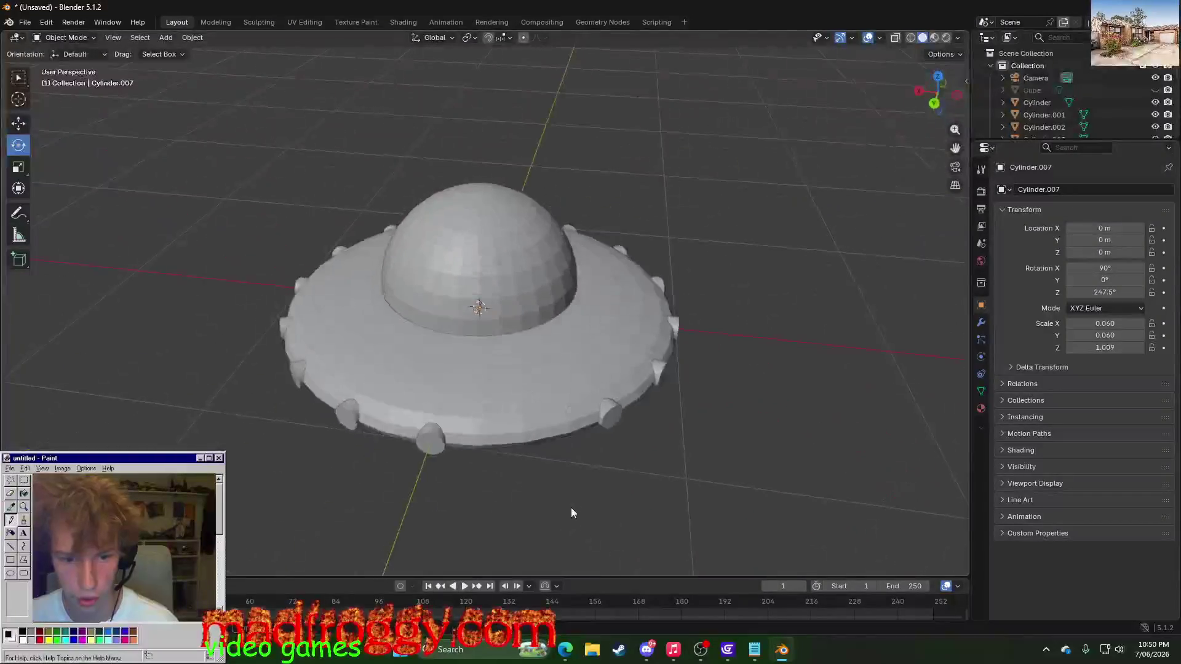
pyautogui.click(613, 414)
pyautogui.hotkey('ctrl', 'c')
pyautogui.hotkey('ctrl', 'v')
# - Swing the pasted stud roughly into place and work out 225-22.5 = 202.5 in PowerToys Run
pyautogui.moveTo(488, 330); pyautogui.dragTo(477, 332)
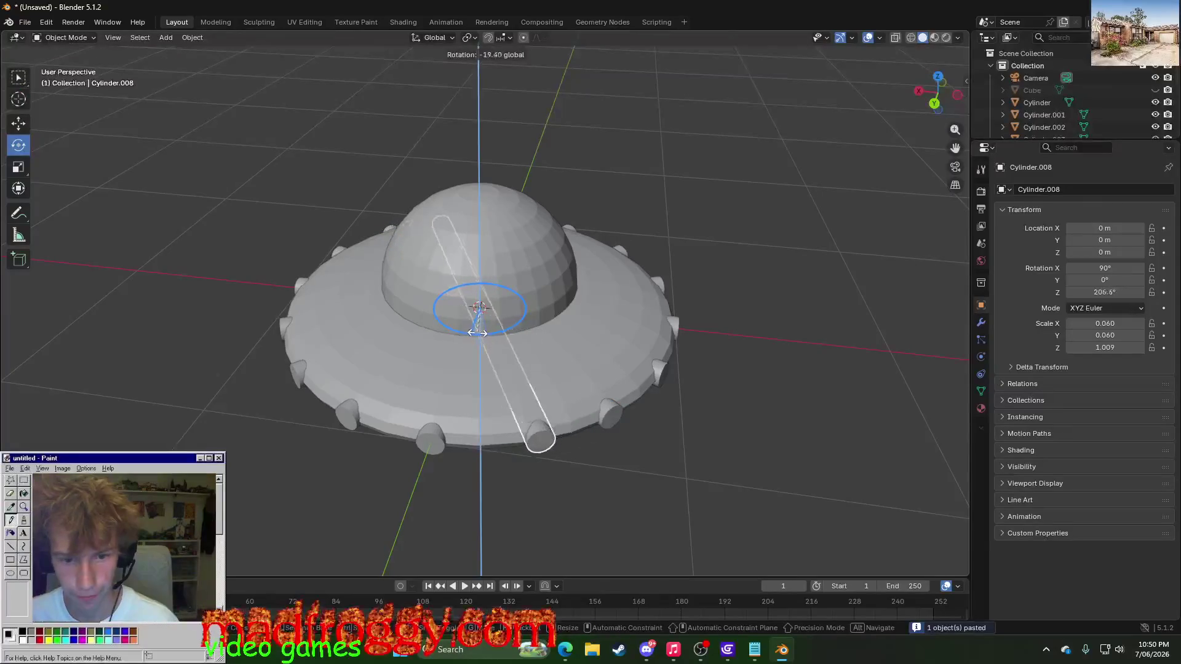
pyautogui.hotkey('alt', 'Tab')
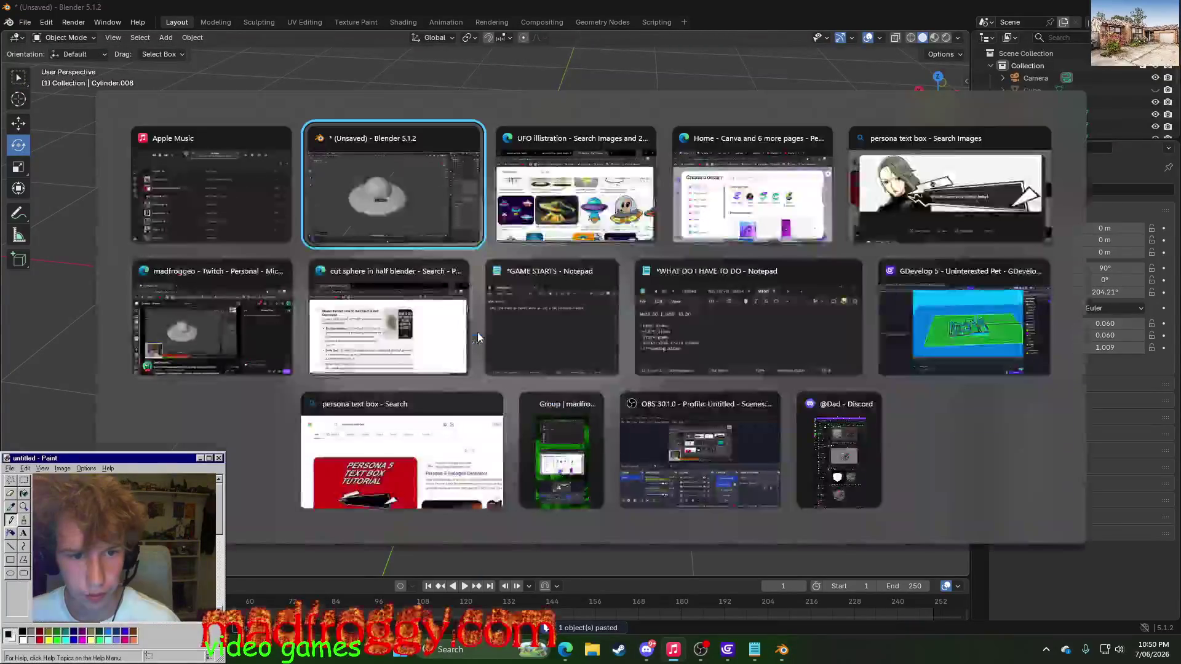
pyautogui.hotkey('alt', 'space')
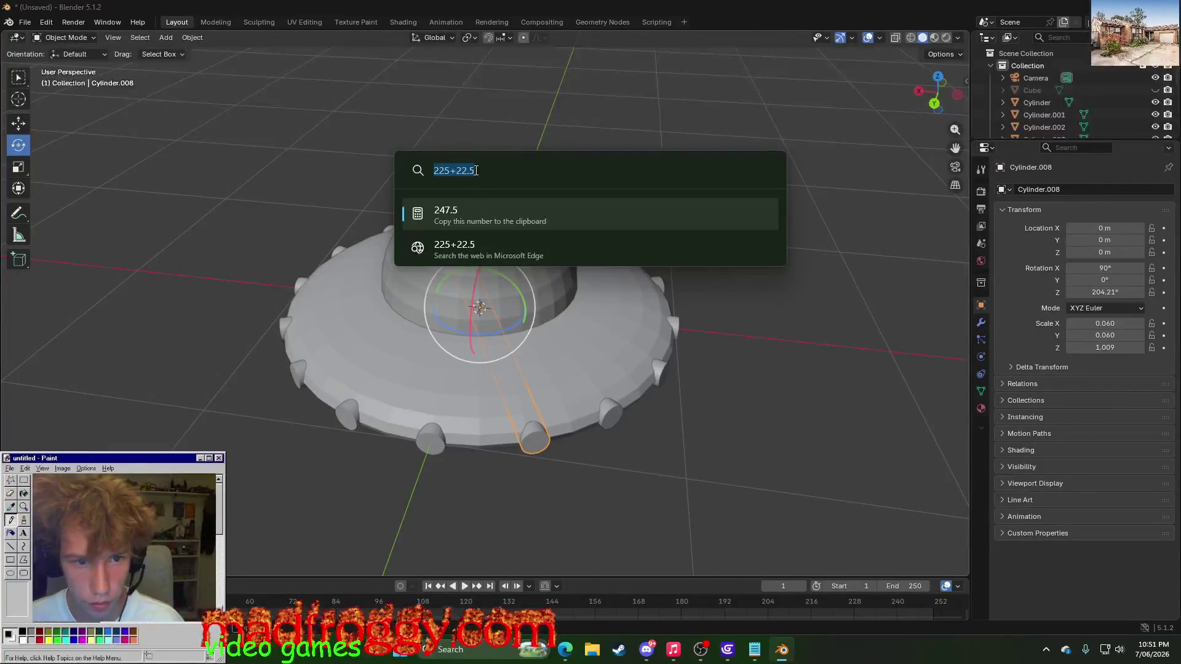
pyautogui.press('BackSpace')
pyautogui.write('-')
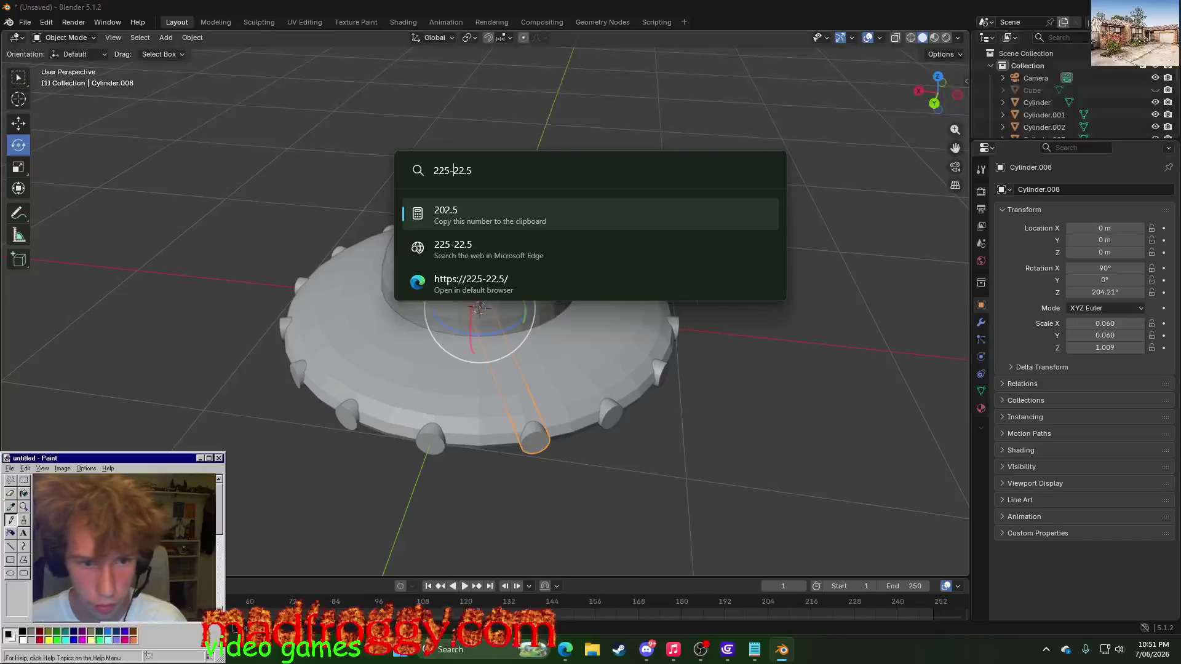
pyautogui.press('Return')
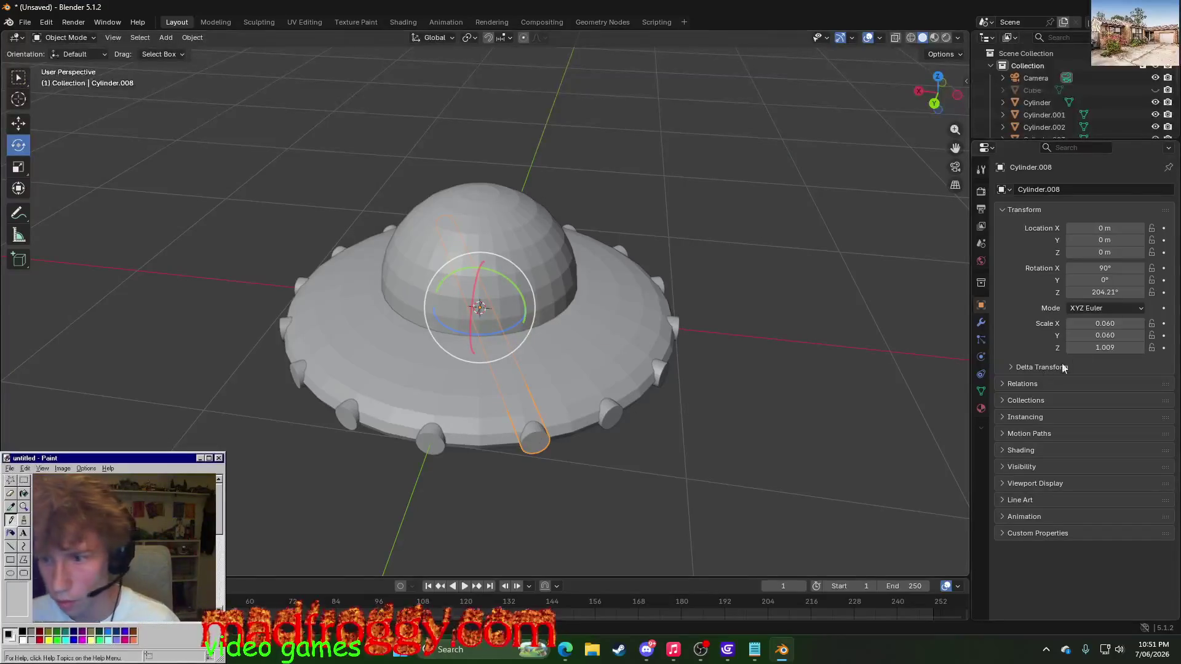
# - Set pasted stud Cylinder.008's Z rotation to 202.5° and check it from around the saucer
pyautogui.click(1114, 294)
pyautogui.write('202.5')
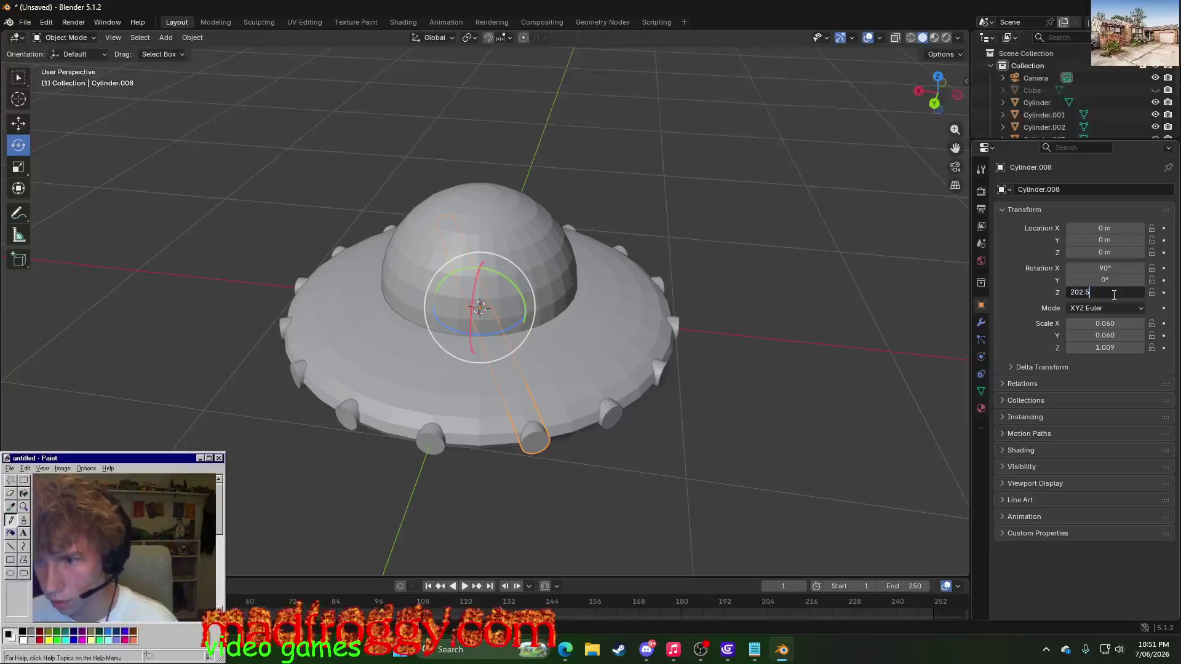
pyautogui.press('Return')
pyautogui.click(815, 420)
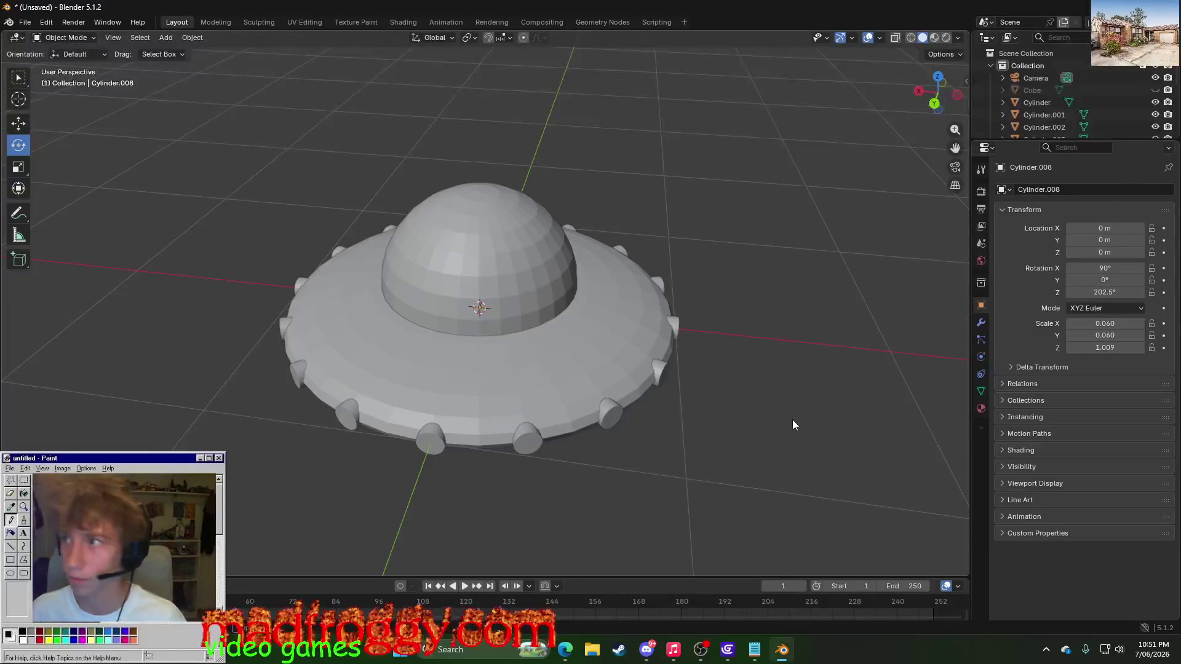
pyautogui.scroll(-5, 793, 422)
pyautogui.moveTo(413, 452)
pyautogui.mouseDown(button='middle')
pyautogui.moveTo(488, 440)
pyautogui.moveTo(667, 461)
pyautogui.moveTo(780, 450)
pyautogui.moveTo(797, 422)
pyautogui.moveTo(712, 420)
pyautogui.mouseUp(button='middle')
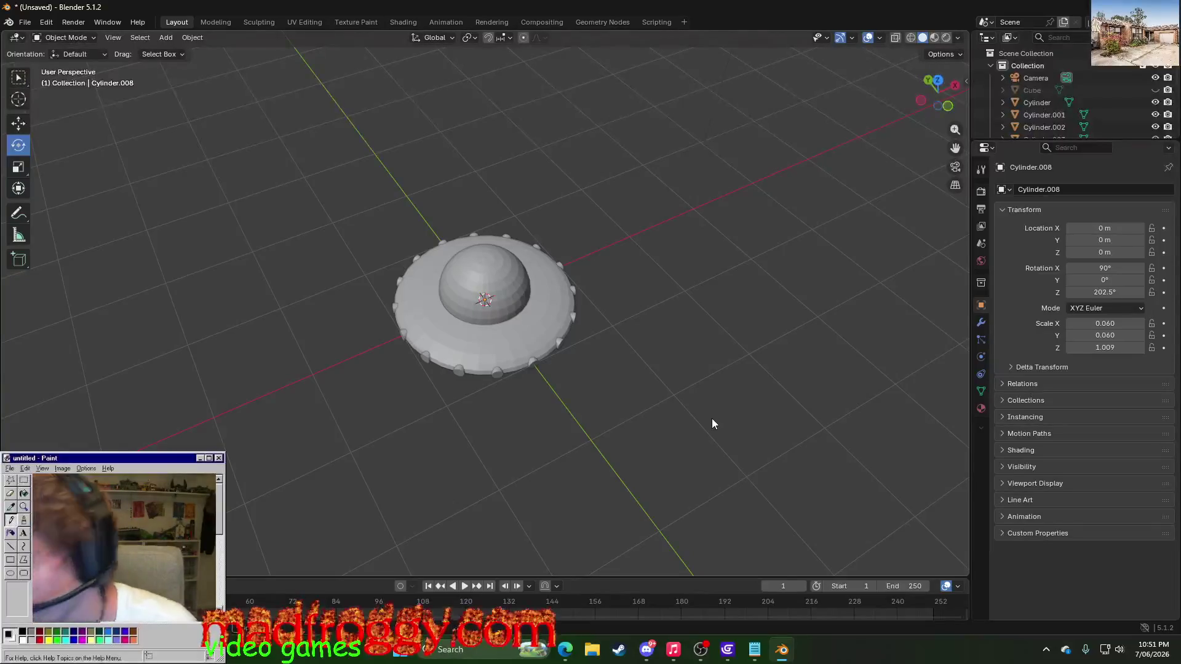
pyautogui.moveTo(530, 443); pyautogui.dragTo(517, 424, button='middle')
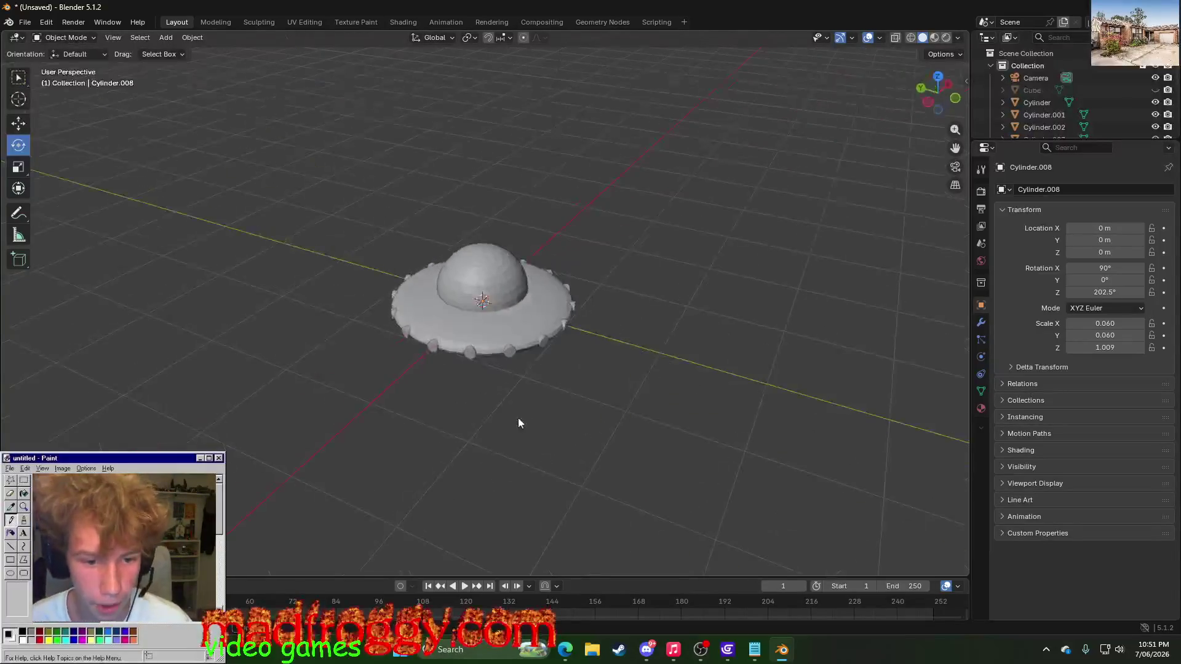
pyautogui.scroll(4, 518, 418)
# - Duplicate two rim studs with Shift+D rotated -45° to fill the remaining gaps in the ring
pyautogui.click(559, 449)
pyautogui.keyDown('shift'); pyautogui.click(438, 453); pyautogui.keyUp('shift')
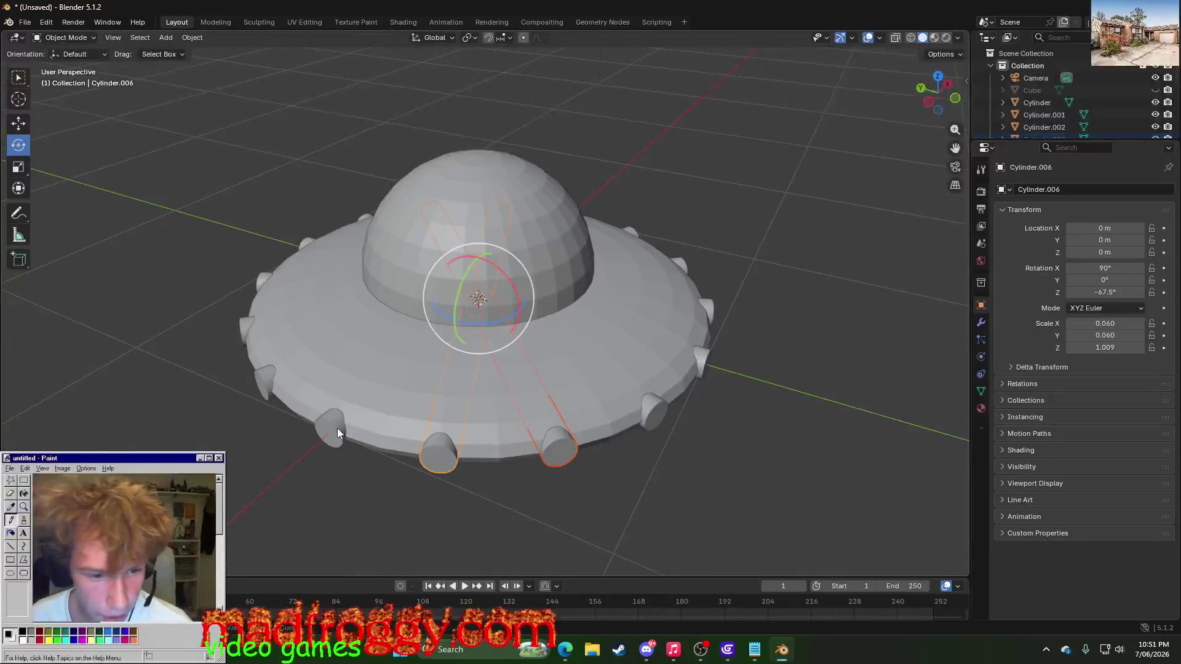
pyautogui.hotkey('shift', 'd')
pyautogui.write('r-45')
pyautogui.press('Return')
pyautogui.moveTo(250, 472)
pyautogui.mouseDown(button='middle')
pyautogui.moveTo(407, 465)
pyautogui.moveTo(356, 475)
pyautogui.mouseUp(button='middle')
# - Select the studs and squash them into thinner ovals with the Scale tool (Y scale 0.037)
pyautogui.keyDown('shift'); pyautogui.click(474, 457); pyautogui.keyUp('shift')
pyautogui.keyDown('shift'); pyautogui.click(452, 414); pyautogui.keyUp('shift')
pyautogui.keyDown('shift'); pyautogui.click(370, 412); pyautogui.keyUp('shift')
pyautogui.moveTo(620, 404); pyautogui.dragTo(491, 445, button='middle')
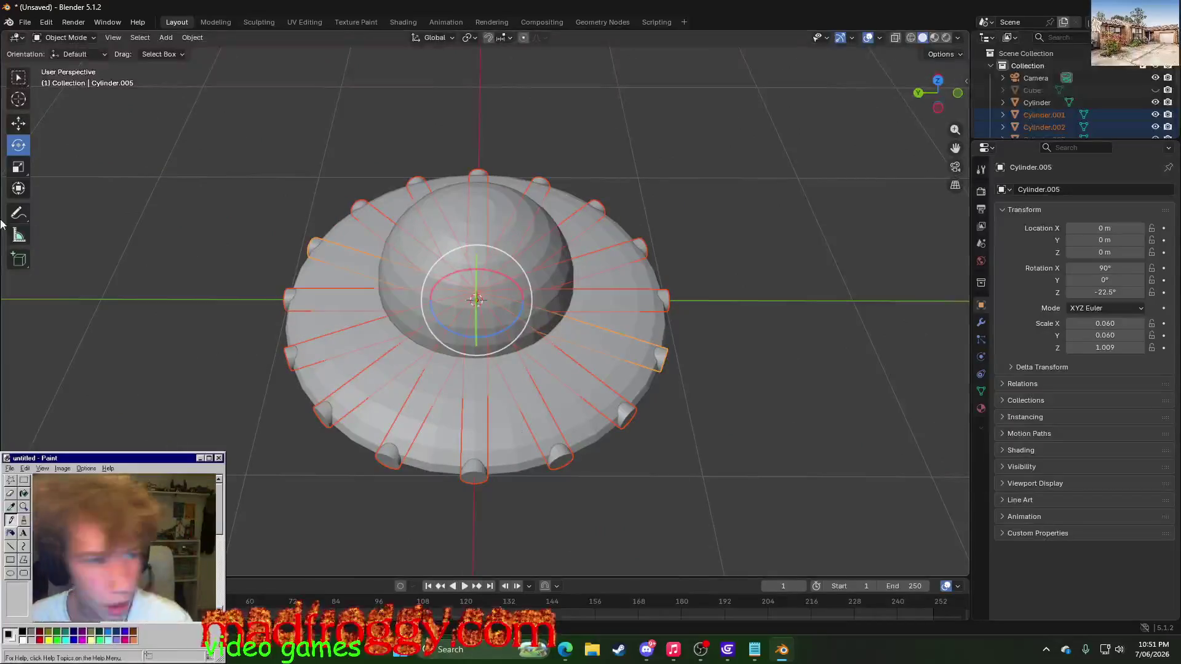
pyautogui.click(16, 171)
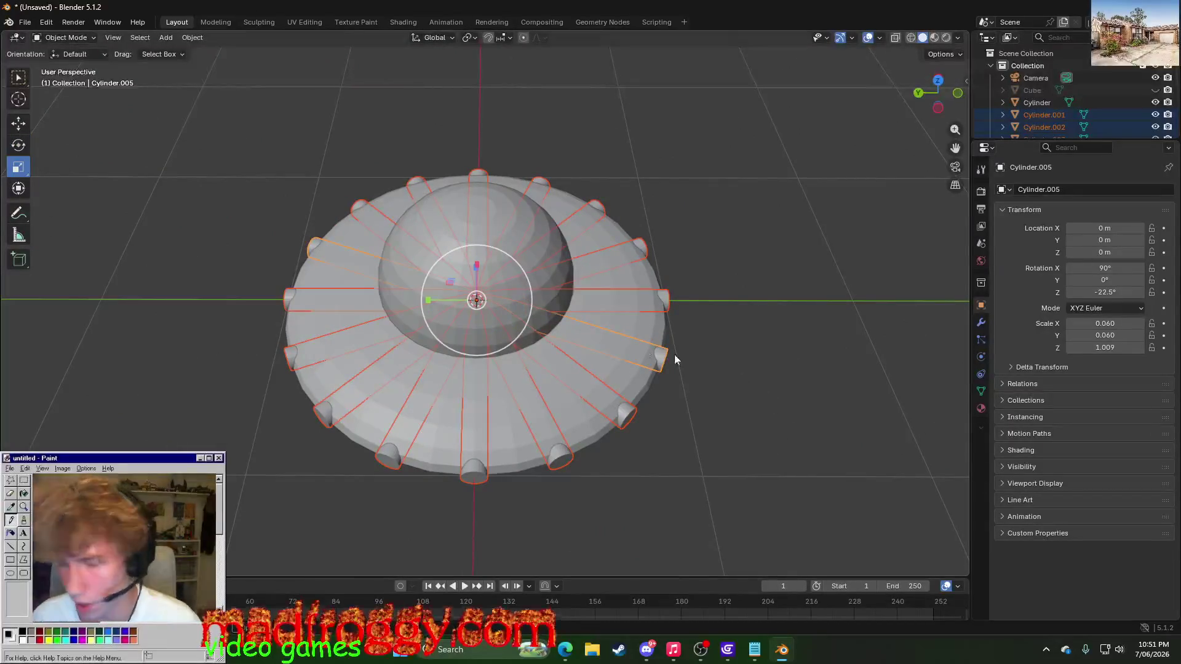
pyautogui.click(502, 341)
pyautogui.moveTo(625, 443)
pyautogui.mouseDown(button='middle')
pyautogui.moveTo(625, 423)
pyautogui.moveTo(585, 407)
pyautogui.moveTo(271, 407)
pyautogui.moveTo(310, 396)
pyautogui.moveTo(260, 428)
pyautogui.moveTo(405, 406)
pyautogui.moveTo(413, 430)
pyautogui.moveTo(619, 453)
pyautogui.moveTo(497, 430)
pyautogui.mouseUp(button='middle')
pyautogui.click(349, 421)
# - Reselect several studs and try shrinking them vertically, then undo it after a side-view check
pyautogui.click(497, 426)
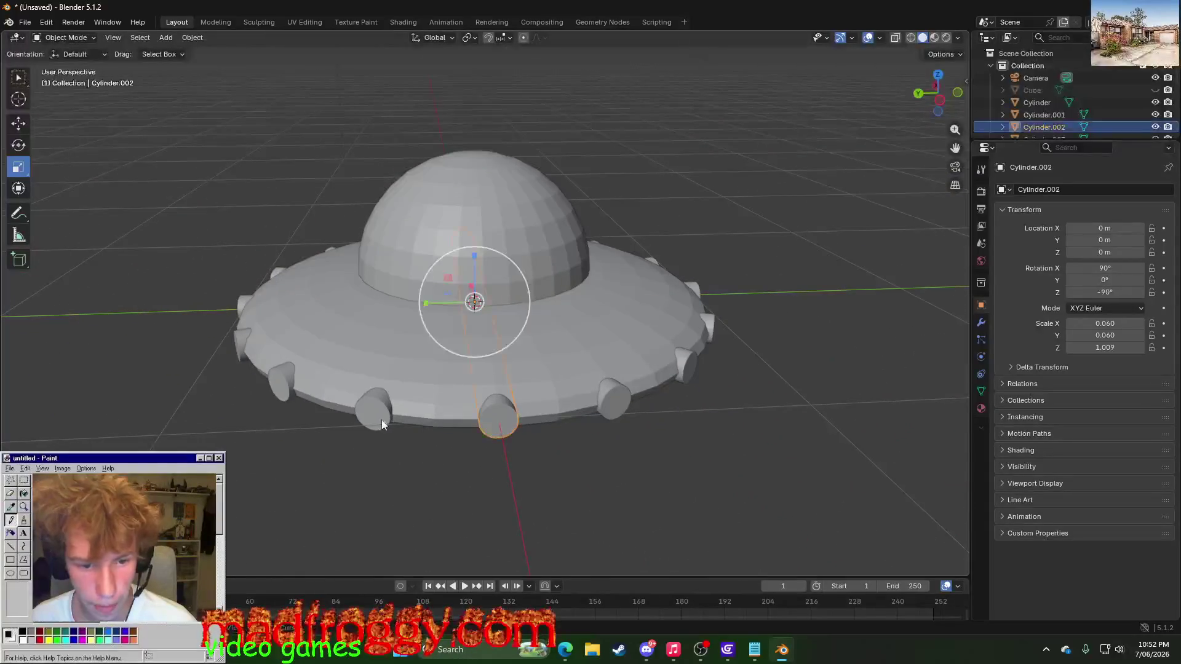
pyautogui.click(380, 420)
pyautogui.moveTo(273, 443); pyautogui.dragTo(539, 434, button='middle')
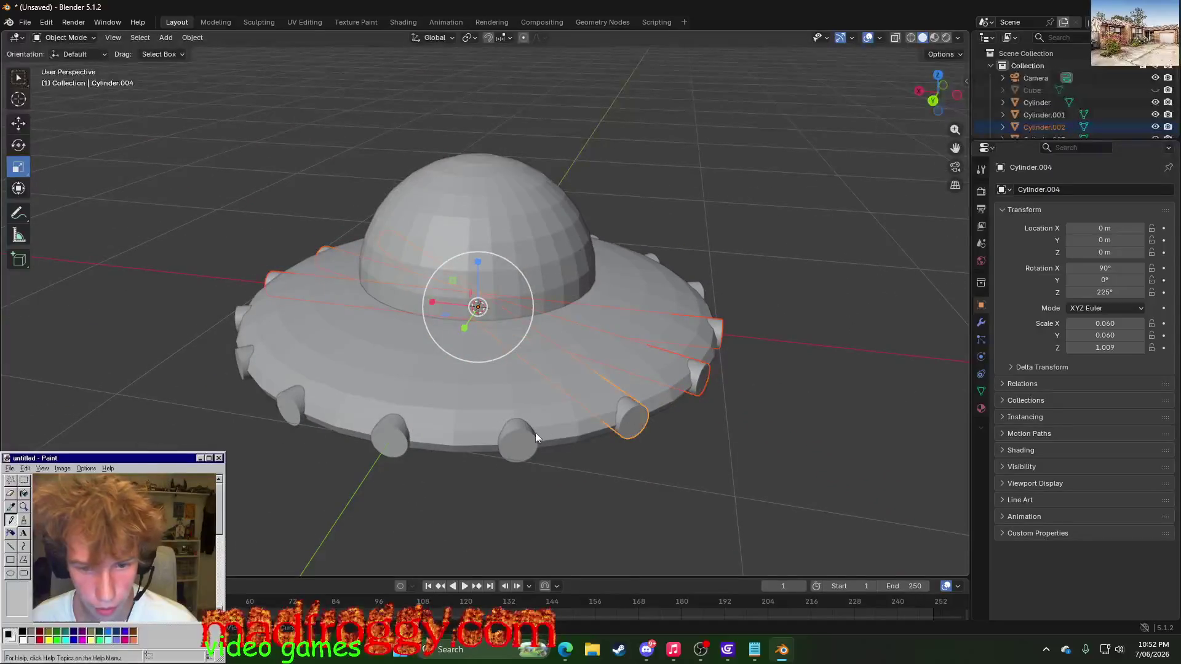
pyautogui.click(410, 438)
pyautogui.moveTo(410, 439); pyautogui.dragTo(412, 418, button='middle')
pyautogui.click(351, 406)
pyautogui.moveTo(222, 409)
pyautogui.mouseDown(button='middle')
pyautogui.moveTo(381, 431)
pyautogui.moveTo(514, 404)
pyautogui.mouseUp(button='middle')
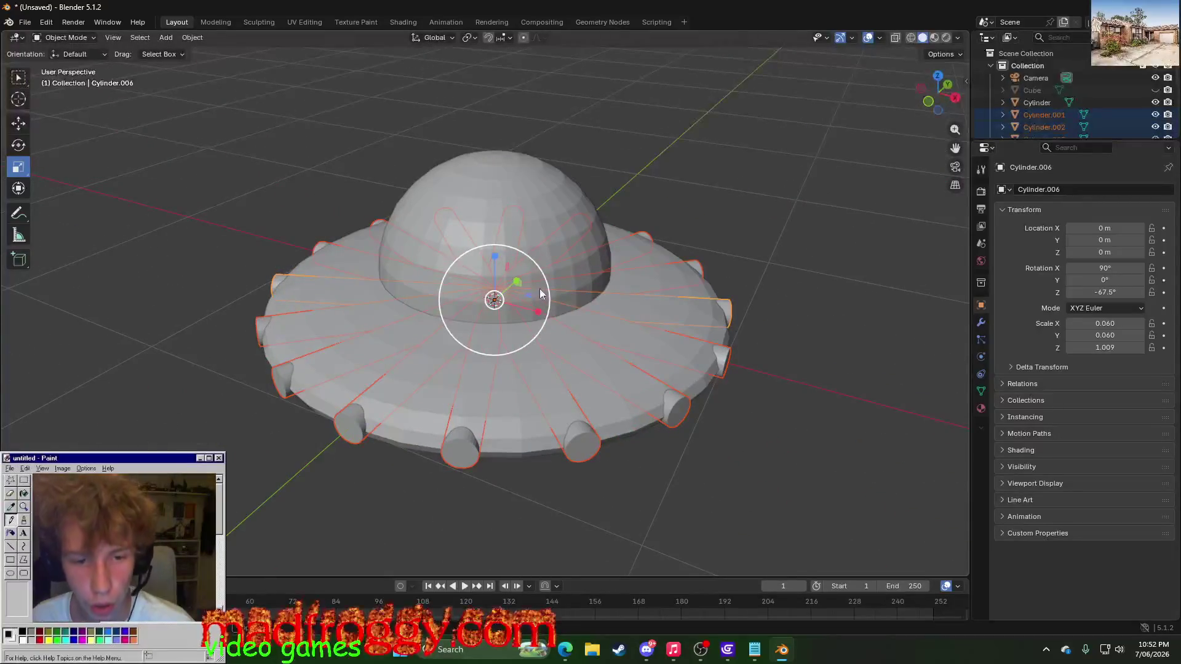
pyautogui.moveTo(492, 262)
pyautogui.mouseDown()
pyautogui.moveTo(497, 285)
pyautogui.moveTo(530, 315)
pyautogui.mouseUp()
pyautogui.moveTo(626, 477)
pyautogui.mouseDown(button='middle')
pyautogui.moveTo(727, 443)
pyautogui.moveTo(917, 458)
pyautogui.moveTo(582, 471)
pyautogui.mouseUp(button='middle')
pyautogui.hotkey('ctrl', 'z')
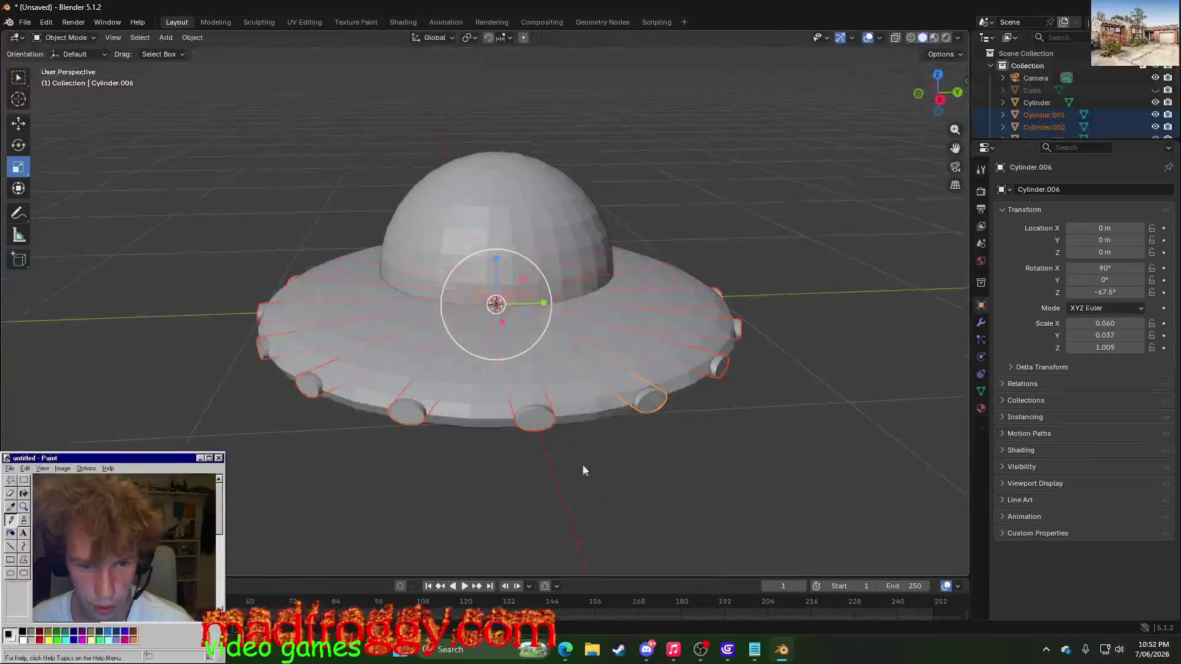
# - Try an X stretch and undo it, then scale the studs down into stubbier rods and stretch them along Y
pyautogui.press('s')
pyautogui.press('x')
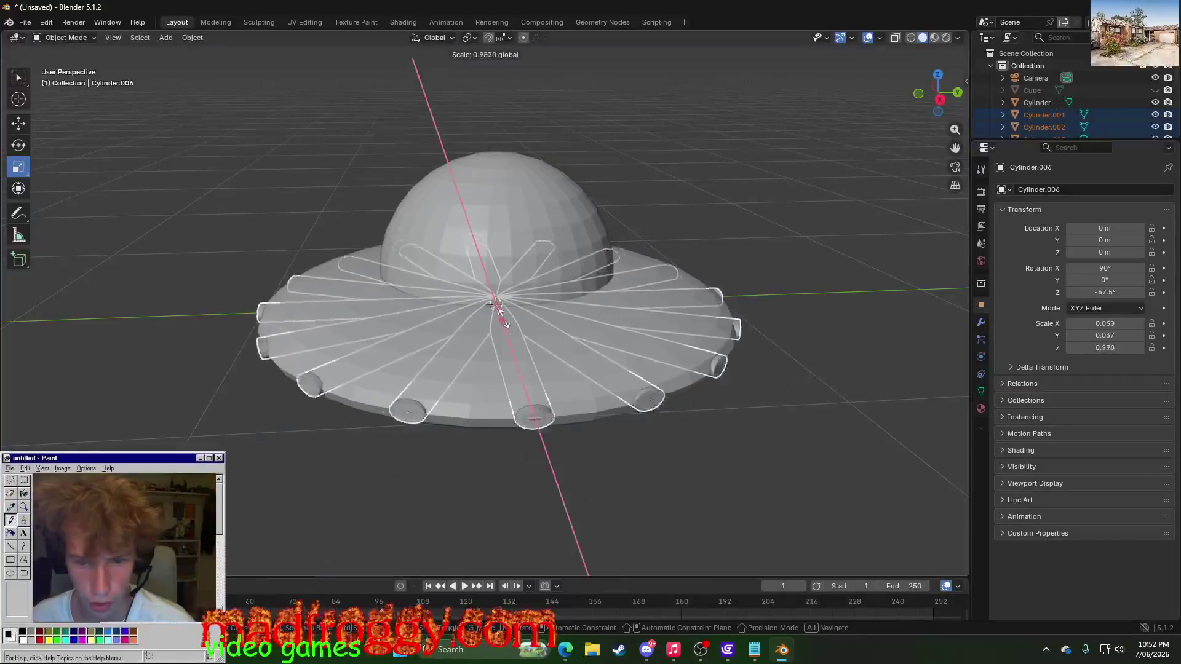
pyautogui.click(532, 343)
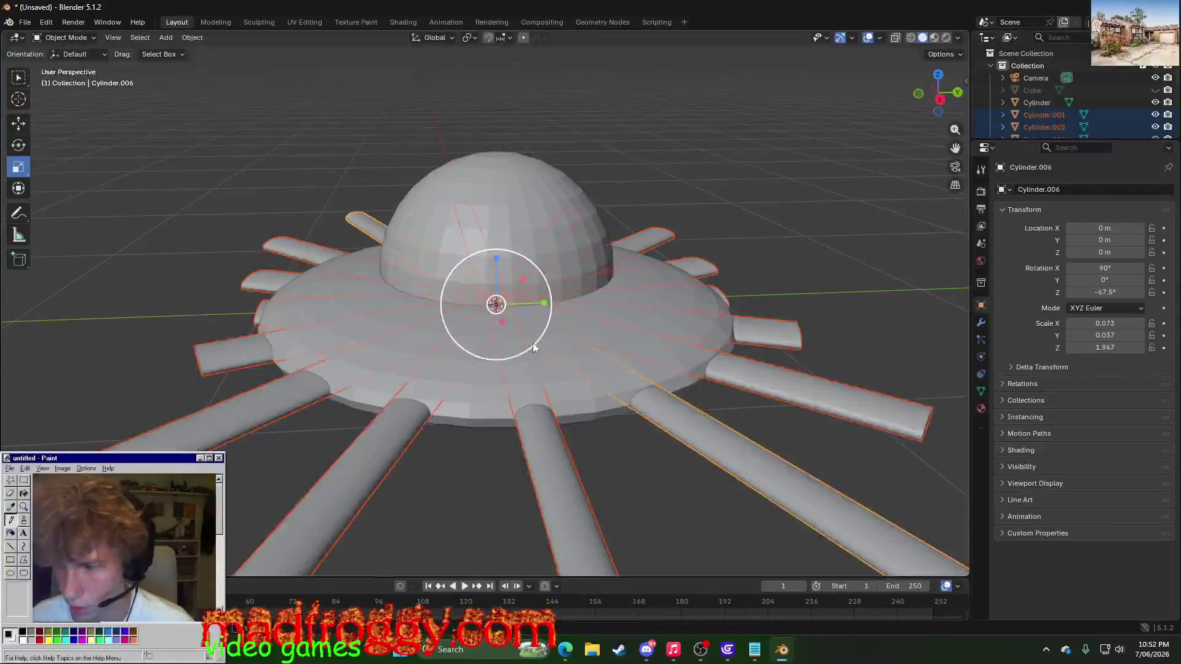
pyautogui.hotkey('ctrl', 'z')
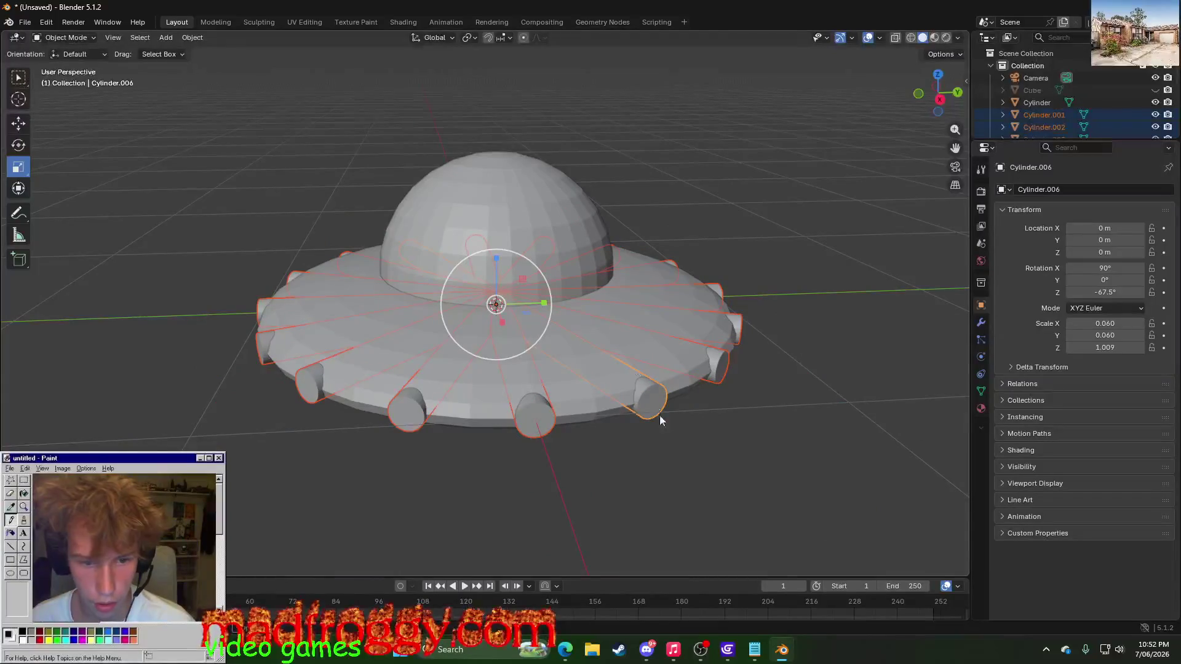
pyautogui.moveTo(664, 460)
pyautogui.mouseDown(button='middle')
pyautogui.moveTo(644, 430)
pyautogui.moveTo(641, 451)
pyautogui.moveTo(505, 258)
pyautogui.mouseUp(button='middle')
pyautogui.press('s')
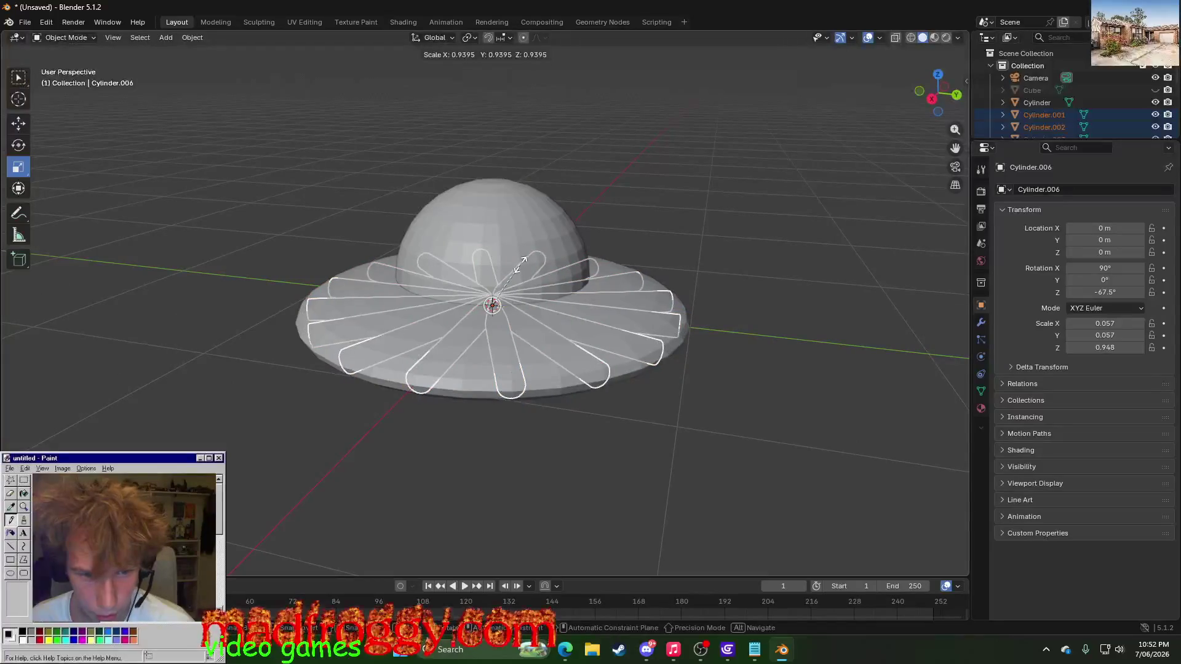
pyautogui.click(497, 296)
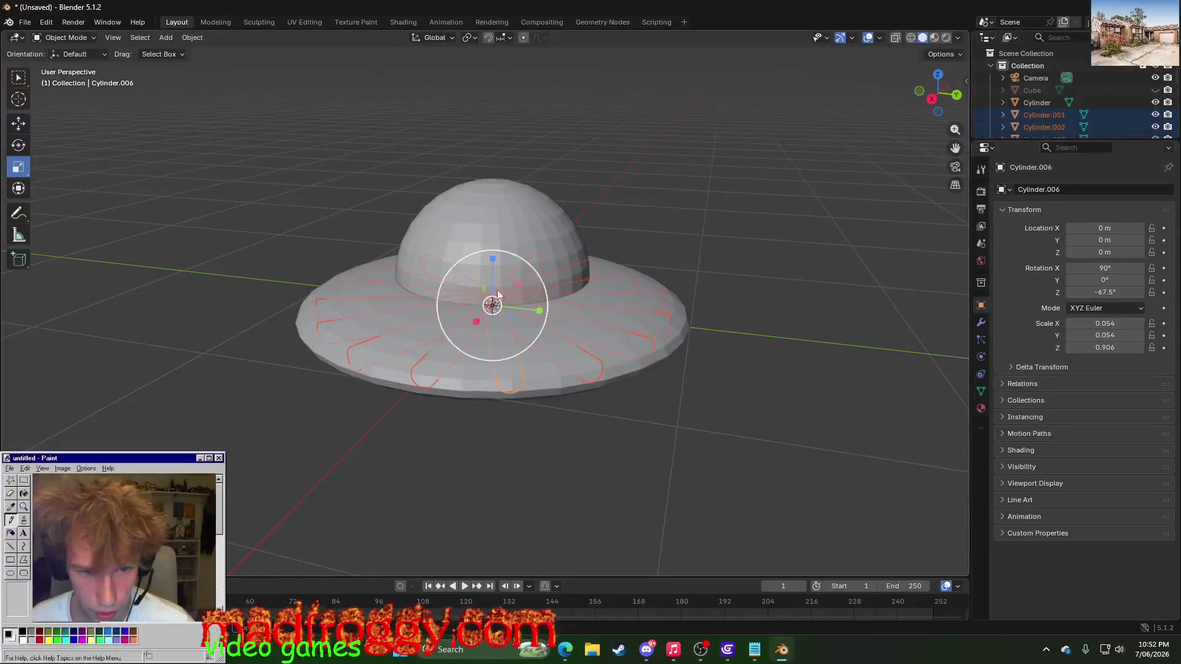
pyautogui.press('s')
pyautogui.click(490, 323)
pyautogui.moveTo(534, 309); pyautogui.dragTo(545, 310)
# - Shorten the rim rods slightly along X so they stick out less, cancelling a further Y resize
pyautogui.moveTo(546, 311)
pyautogui.mouseDown(button='middle')
pyautogui.moveTo(579, 501)
pyautogui.moveTo(569, 509)
pyautogui.mouseUp(button='middle')
pyautogui.scroll(3, 411, 370)
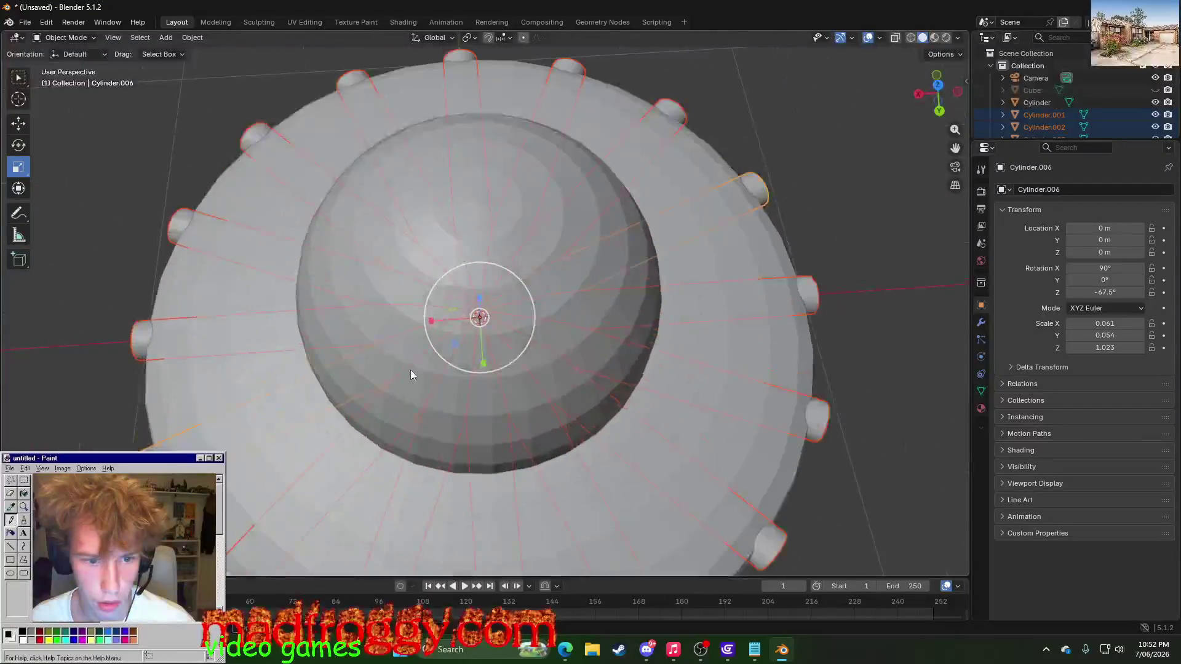
pyautogui.moveTo(438, 320); pyautogui.dragTo(437, 322)
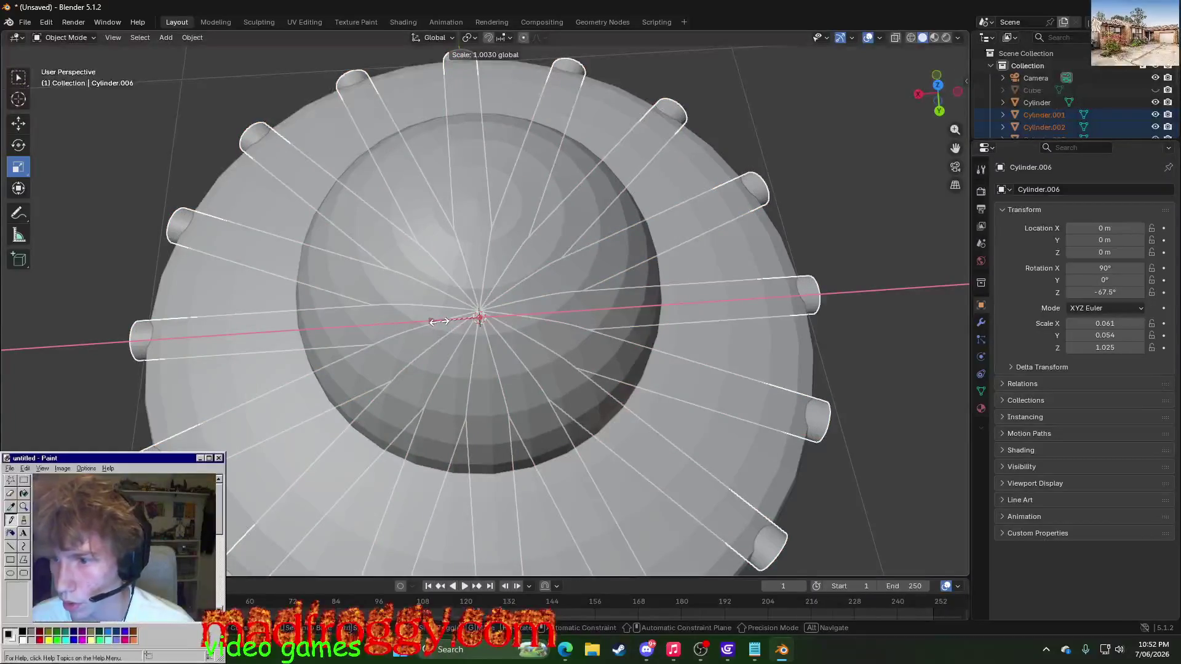
pyautogui.moveTo(438, 321); pyautogui.dragTo(442, 325)
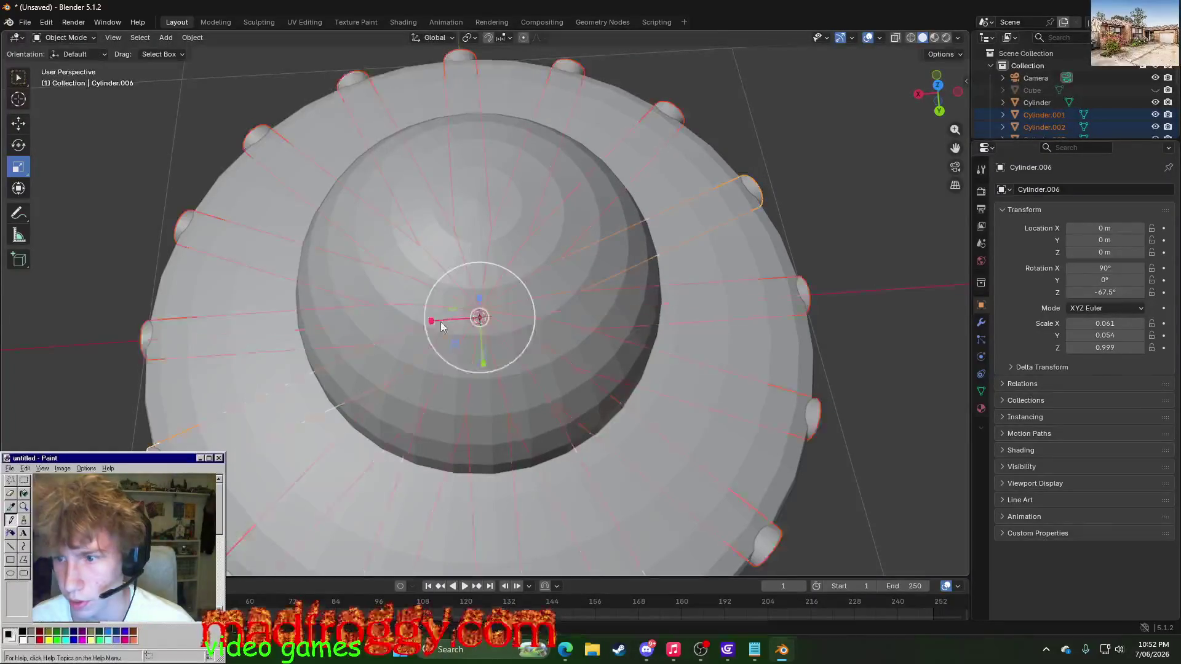
pyautogui.scroll(-5, 791, 439)
pyautogui.moveTo(784, 441)
pyautogui.mouseDown(button='middle')
pyautogui.moveTo(764, 417)
pyautogui.moveTo(768, 347)
pyautogui.moveTo(812, 379)
pyautogui.mouseUp(button='middle')
pyautogui.scroll(2, 692, 414)
pyautogui.scroll(3, 654, 420)
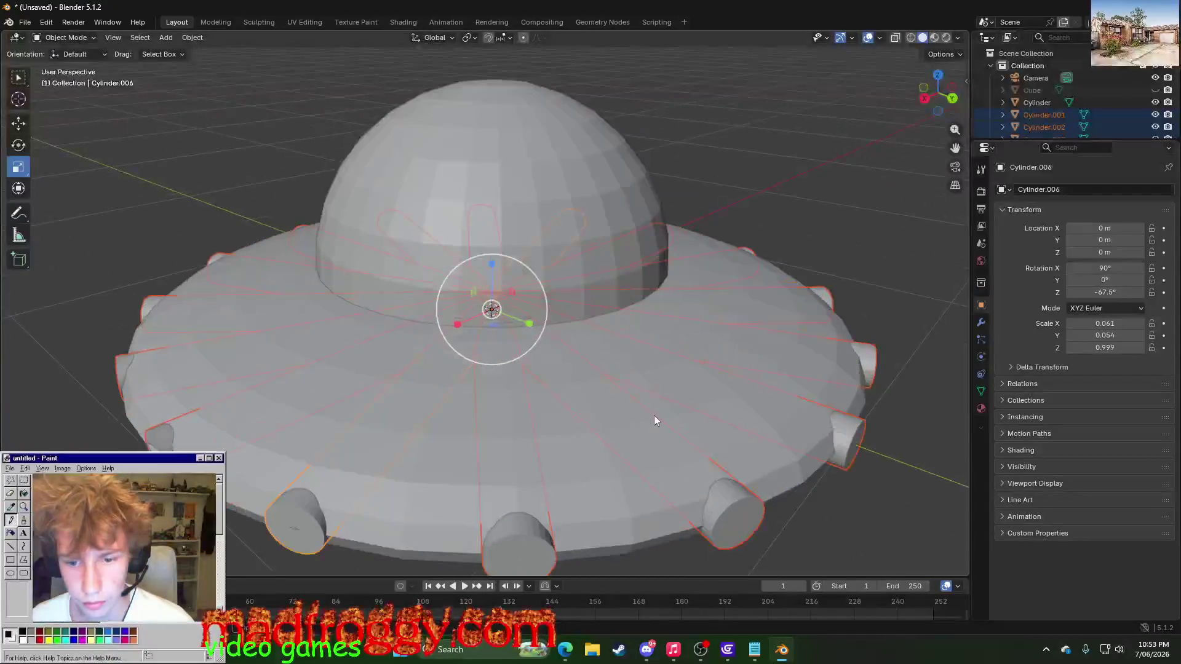
pyautogui.press('s')
pyautogui.press('y')
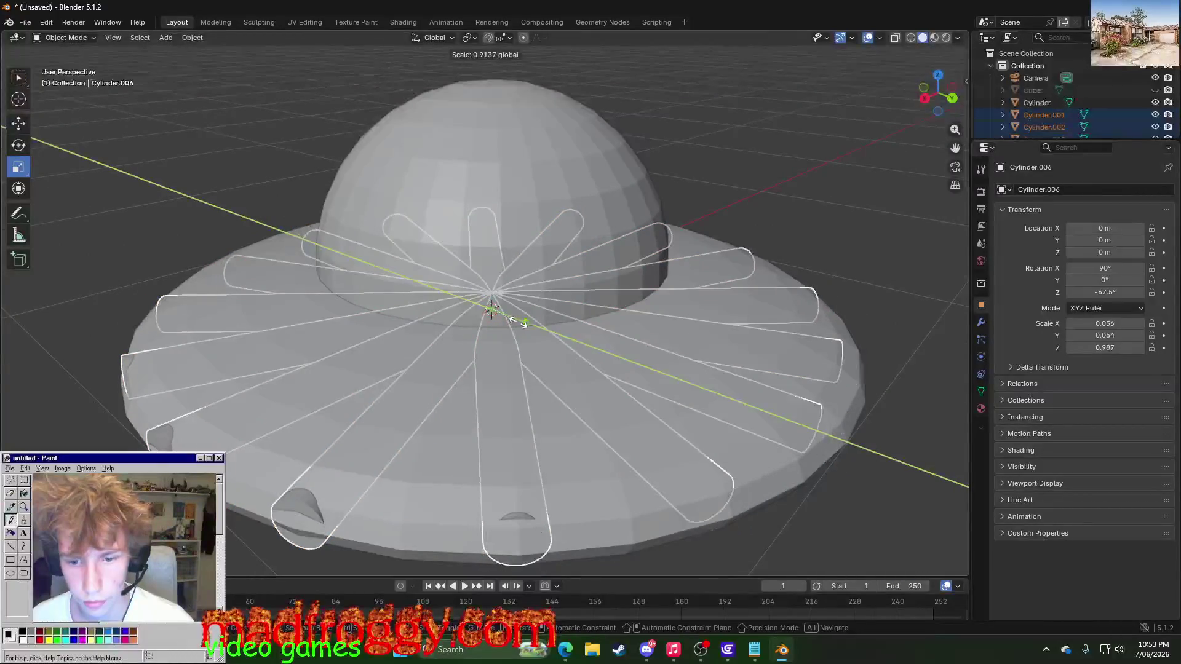
pyautogui.rightClick(524, 322)
pyautogui.moveTo(858, 497); pyautogui.dragTo(825, 466, button='middle')
pyautogui.scroll(-5, 822, 461)
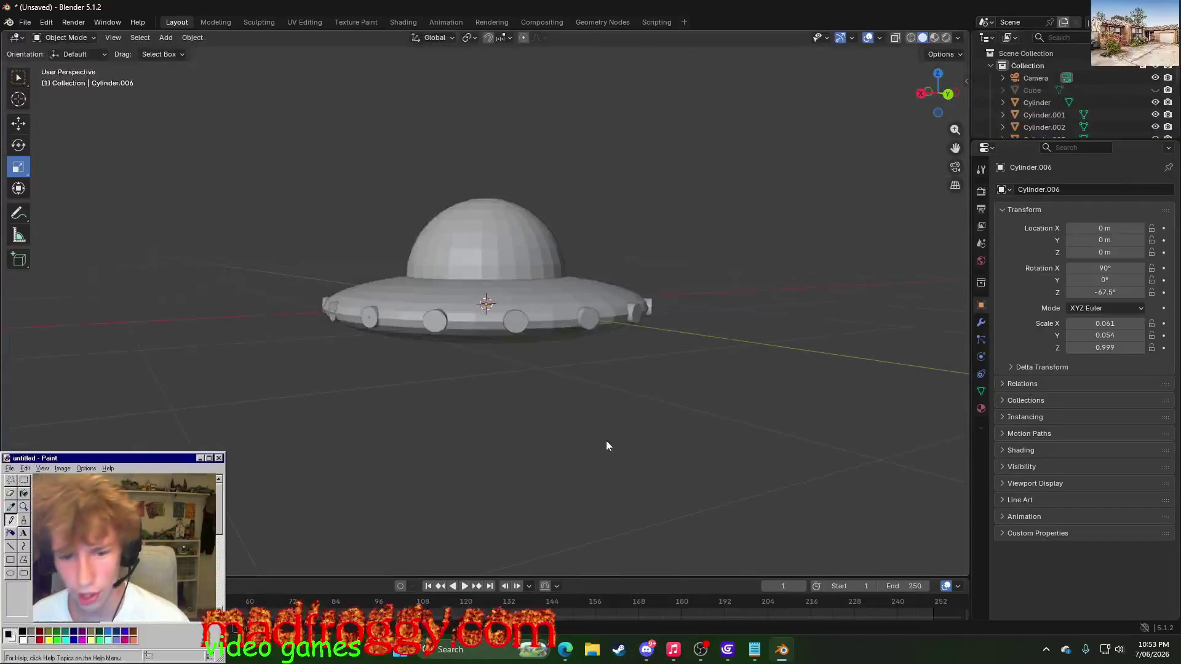
# - Start shift-selecting the rim rods around the saucer, until a stray part joins the selection
pyautogui.moveTo(597, 440); pyautogui.dragTo(582, 446, button='middle')
pyautogui.press('s')
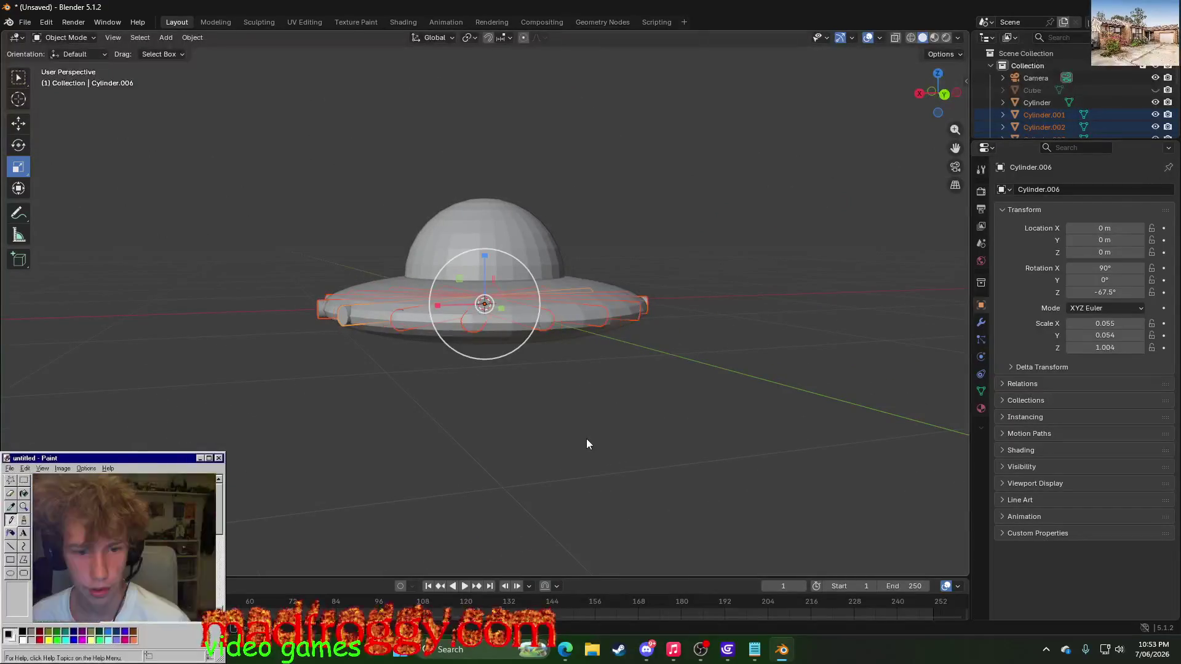
pyautogui.click(588, 444)
pyautogui.click(551, 438)
pyautogui.scroll(-3, 480, 427)
pyautogui.moveTo(480, 428); pyautogui.dragTo(670, 517, button='middle')
pyautogui.scroll(2, 635, 527)
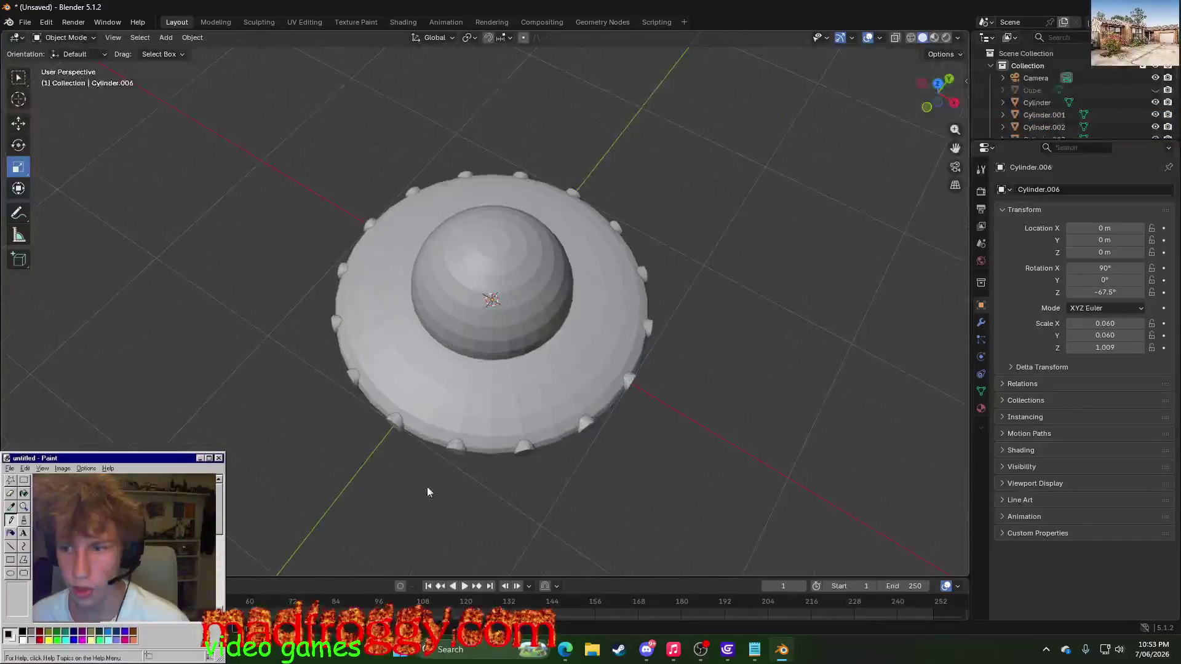
pyautogui.scroll(2, 428, 486)
pyautogui.moveTo(425, 475); pyautogui.dragTo(448, 459, button='middle')
pyautogui.keyDown('shift'); pyautogui.click(390, 443); pyautogui.keyUp('shift')
pyautogui.keyDown('shift'); pyautogui.click(332, 399); pyautogui.keyUp('shift')
pyautogui.keyDown('shift'); pyautogui.click(303, 282); pyautogui.keyUp('shift')
pyautogui.keyDown('shift'); pyautogui.click(337, 236); pyautogui.keyUp('shift')
pyautogui.keyDown('shift'); pyautogui.click(383, 201); pyautogui.keyUp('shift')
pyautogui.keyDown('shift'); pyautogui.click(441, 182); pyautogui.keyUp('shift')
pyautogui.keyDown('shift'); pyautogui.click(488, 192); pyautogui.keyUp('shift')
pyautogui.moveTo(488, 193); pyautogui.dragTo(432, 133, button='middle')
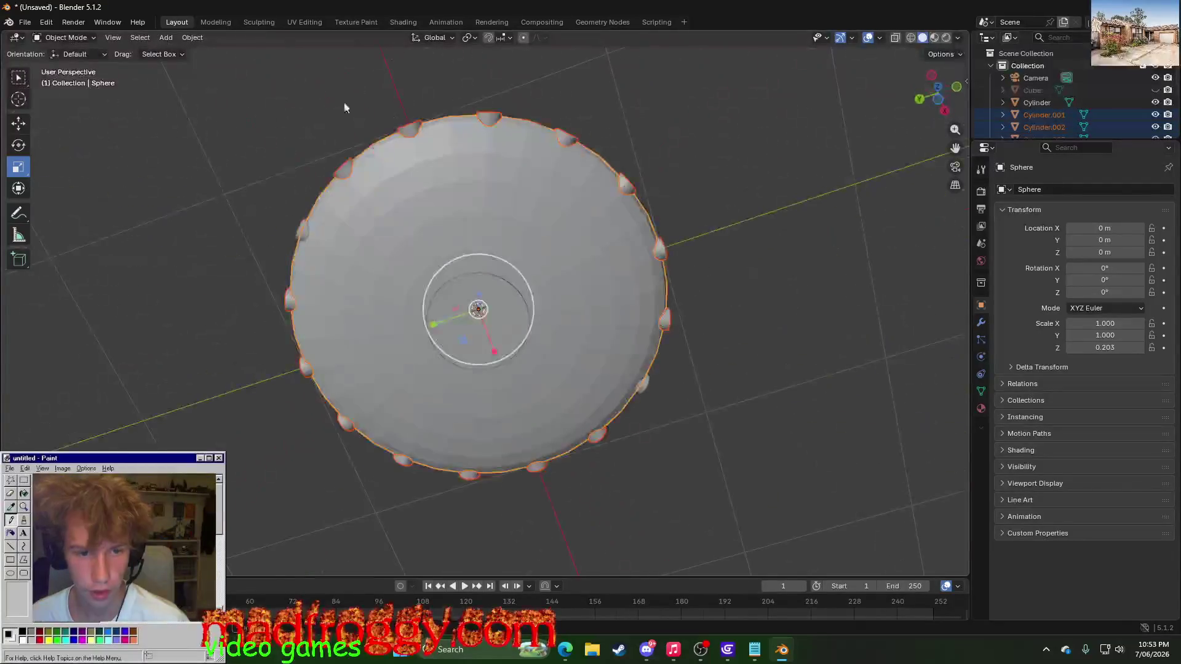
# - Reselect every rim rod from the top view and Join them into one object, Cylinder.006
pyautogui.click(398, 129)
pyautogui.keyDown('shift'); pyautogui.click(345, 163); pyautogui.keyUp('shift')
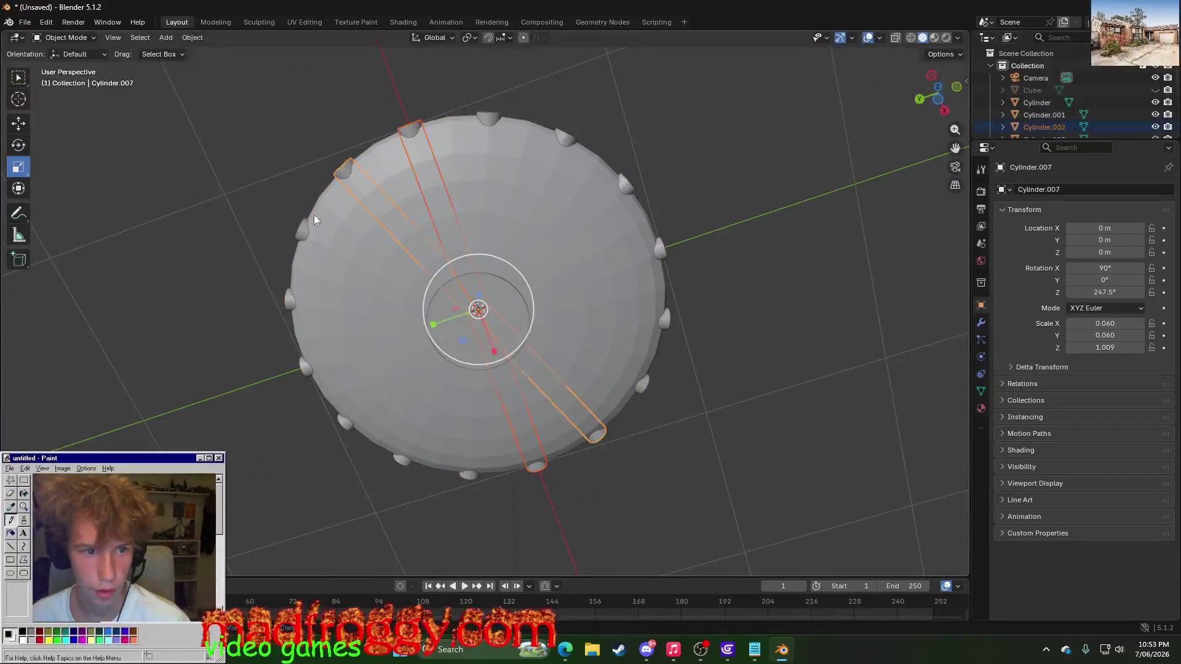
pyautogui.keyDown('shift'); pyautogui.click(301, 369); pyautogui.keyUp('shift')
pyautogui.keyDown('shift'); pyautogui.click(341, 423); pyautogui.keyUp('shift')
pyautogui.keyDown('shift'); pyautogui.click(403, 460); pyautogui.keyUp('shift')
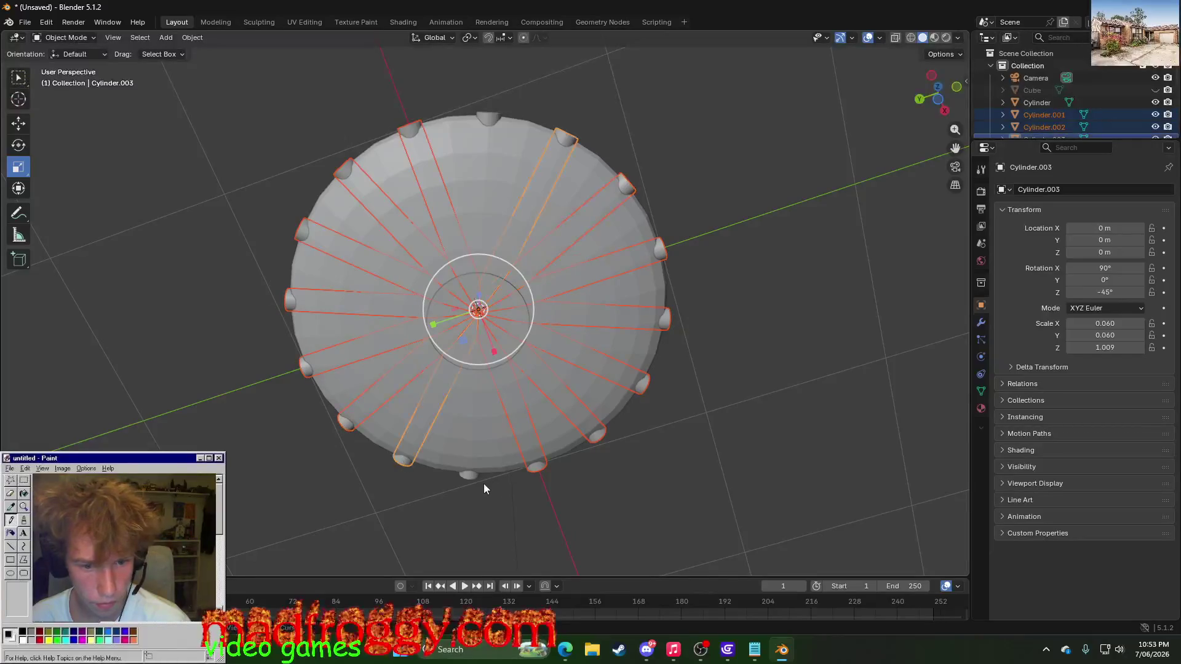
pyautogui.keyDown('shift'); pyautogui.click(471, 473); pyautogui.keyUp('shift')
pyautogui.moveTo(466, 475); pyautogui.dragTo(304, 375, button='middle')
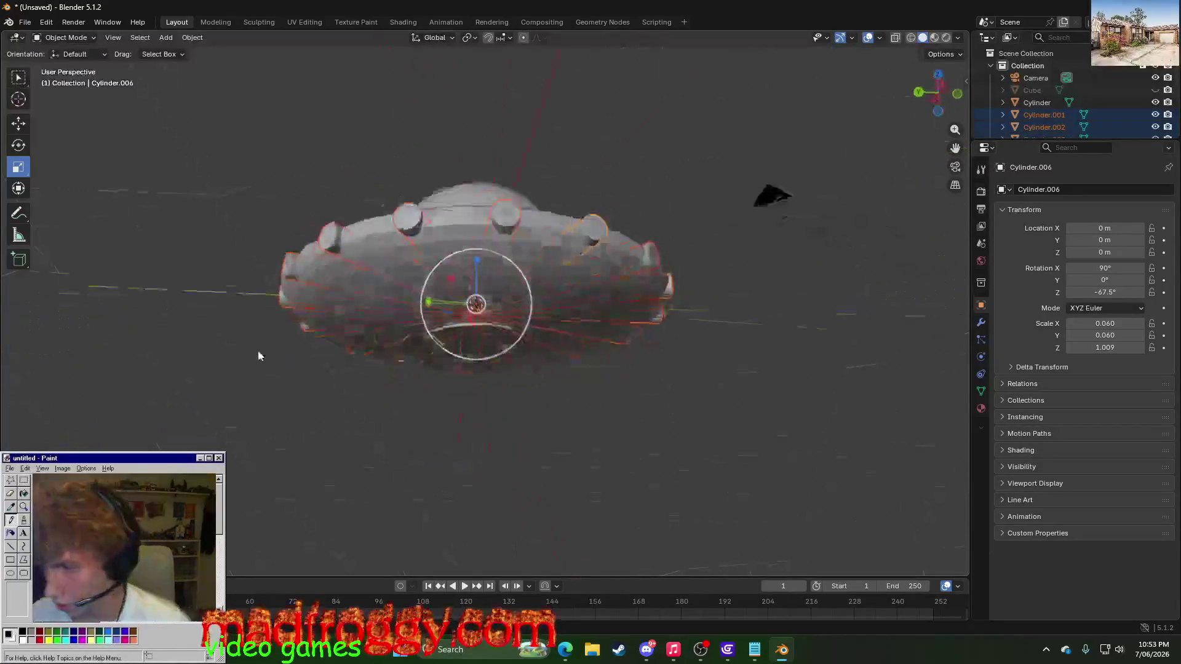
pyautogui.moveTo(591, 442); pyautogui.dragTo(479, 445, button='middle')
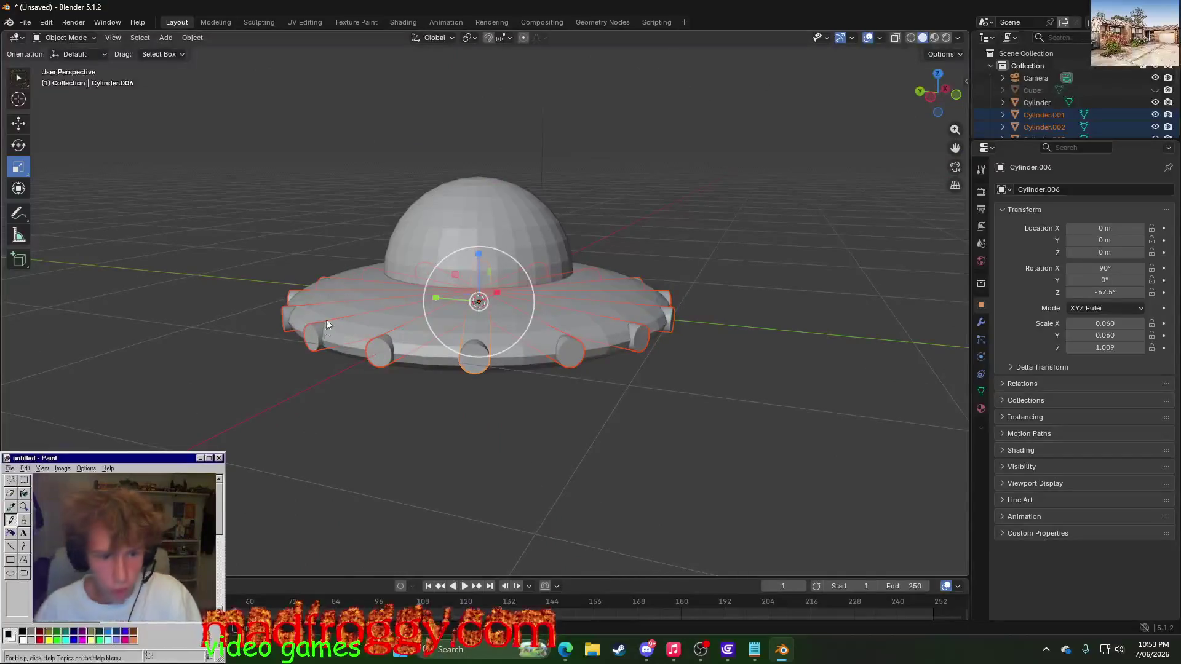
pyautogui.rightClick(312, 340)
pyautogui.click(282, 381)
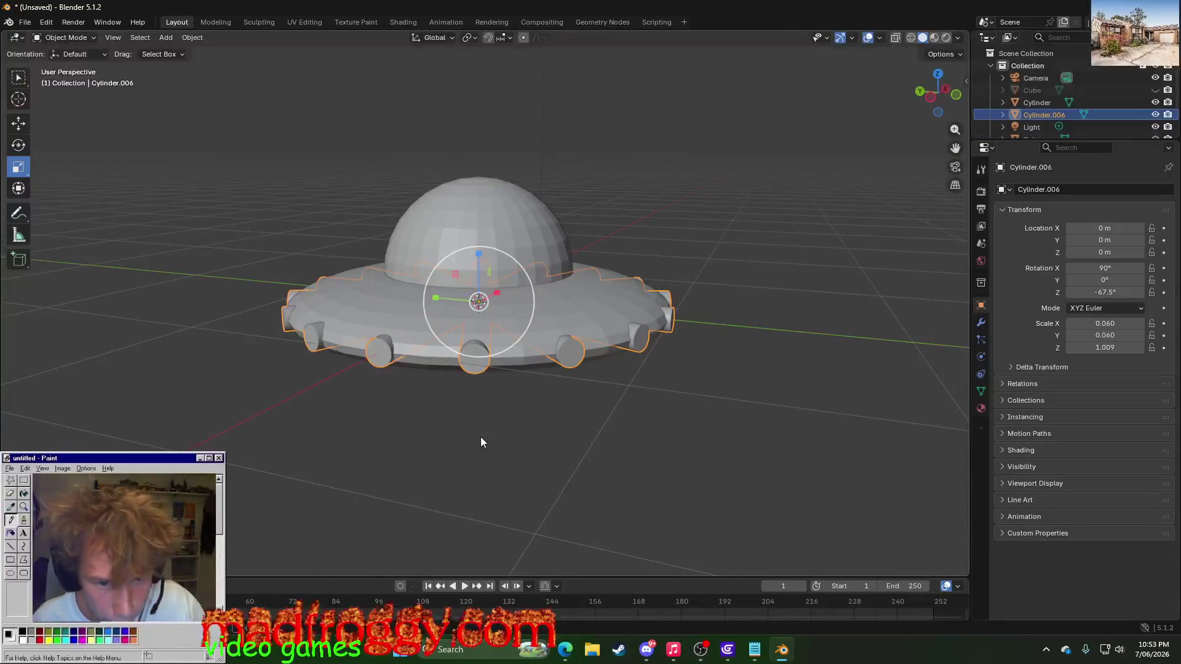
pyautogui.moveTo(481, 442); pyautogui.dragTo(447, 365, button='middle')
pyautogui.moveTo(442, 337); pyautogui.dragTo(449, 330)
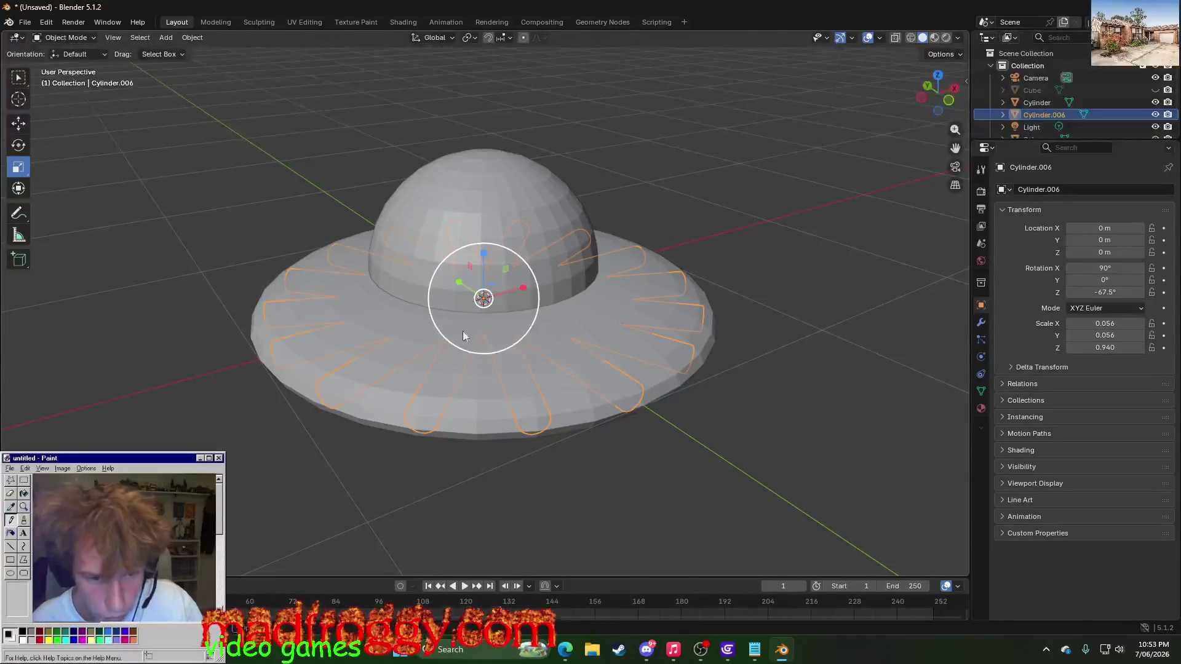
pyautogui.moveTo(521, 291)
pyautogui.mouseDown()
pyautogui.moveTo(914, 211)
pyautogui.moveTo(560, 267)
pyautogui.moveTo(242, 390)
pyautogui.moveTo(901, 186)
pyautogui.mouseUp()
pyautogui.click(901, 187)
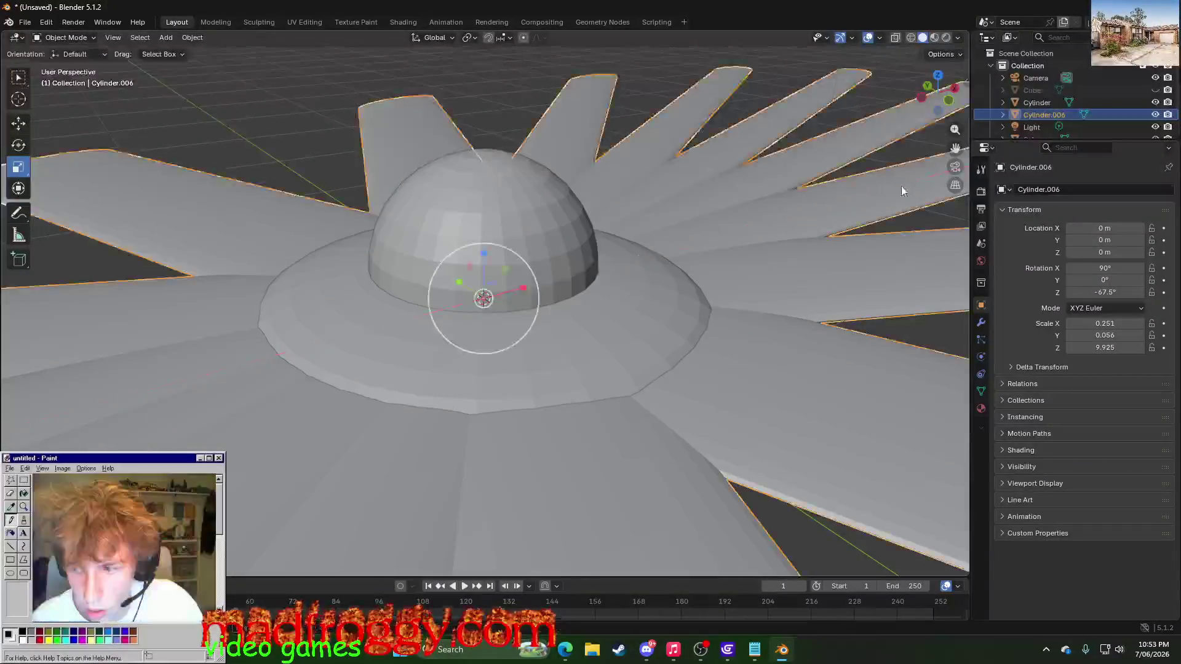
pyautogui.hotkey('ctrl', 'z')
pyautogui.hotkey('ctrl', 'z')
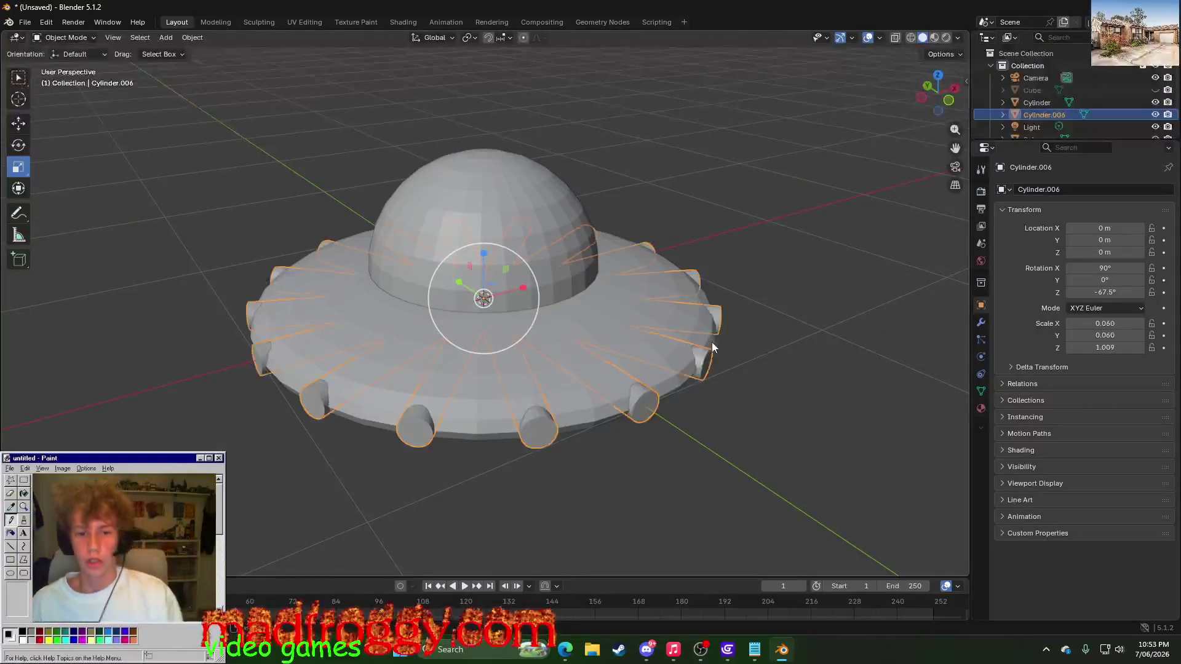
pyautogui.click(805, 424)
pyautogui.scroll(-3, 805, 424)
pyautogui.moveTo(805, 423)
pyautogui.mouseDown(button='middle')
pyautogui.moveTo(616, 478)
pyautogui.moveTo(596, 531)
pyautogui.moveTo(656, 401)
pyautogui.moveTo(864, 394)
pyautogui.moveTo(554, 388)
pyautogui.moveTo(309, 429)
pyautogui.moveTo(79, 445)
pyautogui.mouseUp(button='middle')
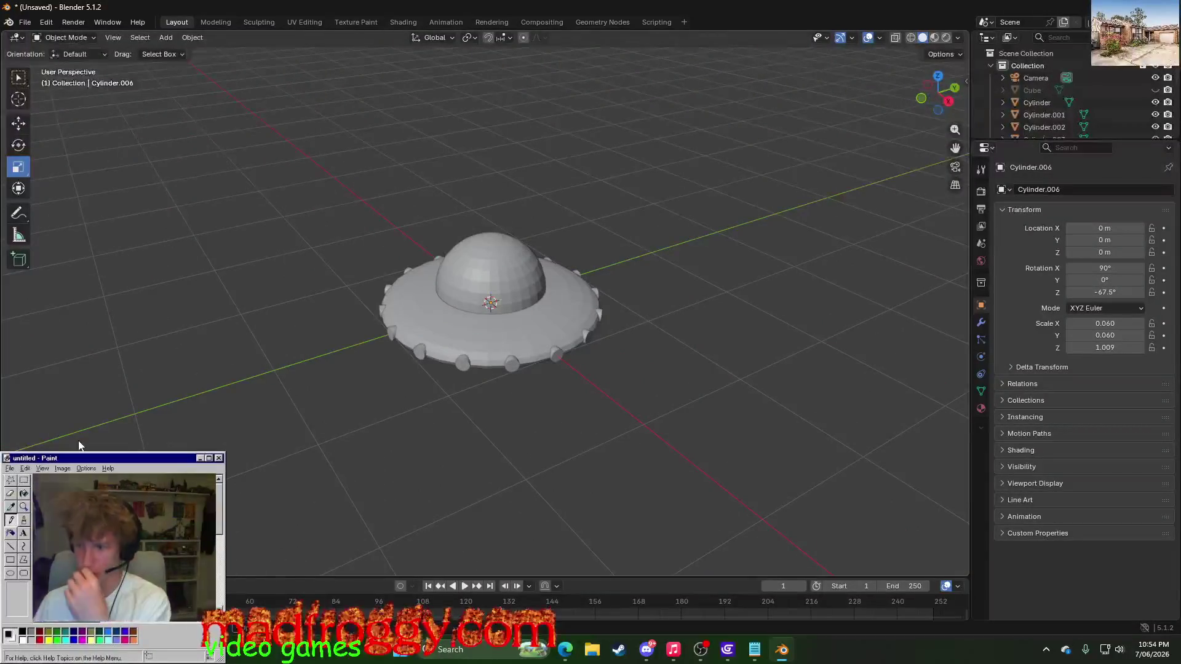
# - Scale the saucer body taller (Scale Z about 0.33) while keeping its original width
pyautogui.moveTo(299, 461)
pyautogui.mouseDown(button='middle')
pyautogui.moveTo(459, 445)
pyautogui.moveTo(601, 527)
pyautogui.moveTo(665, 462)
pyautogui.mouseUp(button='middle')
pyautogui.click(454, 304)
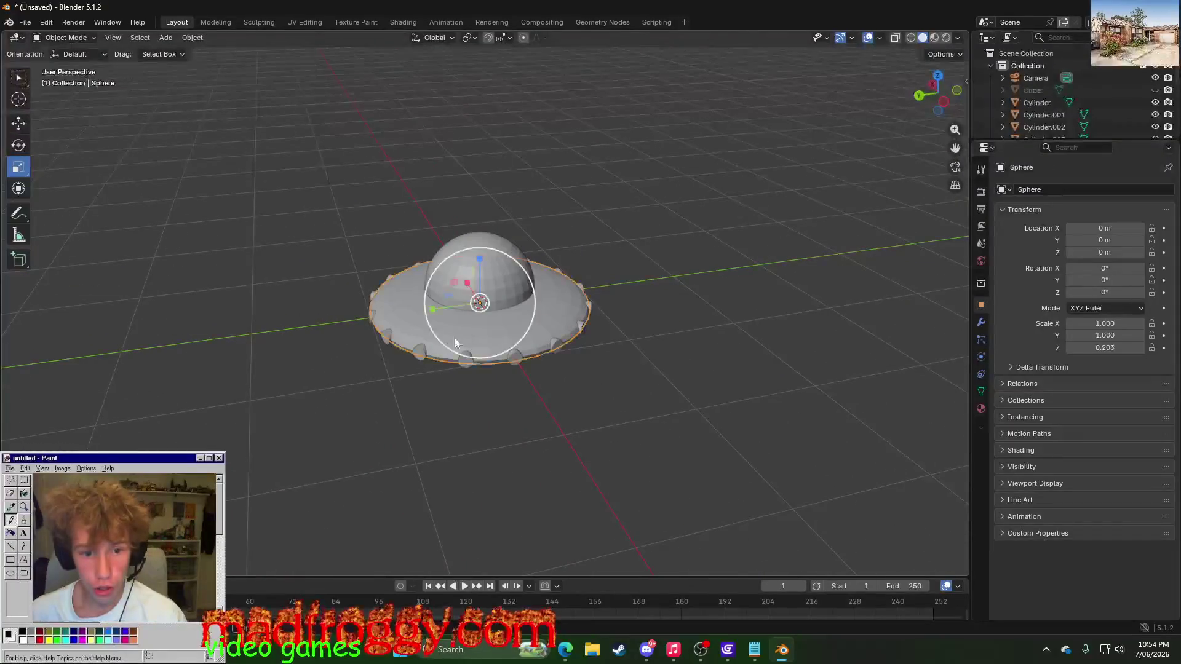
pyautogui.moveTo(453, 305); pyautogui.dragTo(391, 464, button='middle')
pyautogui.scroll(2, 411, 466)
pyautogui.scroll(3, 412, 466)
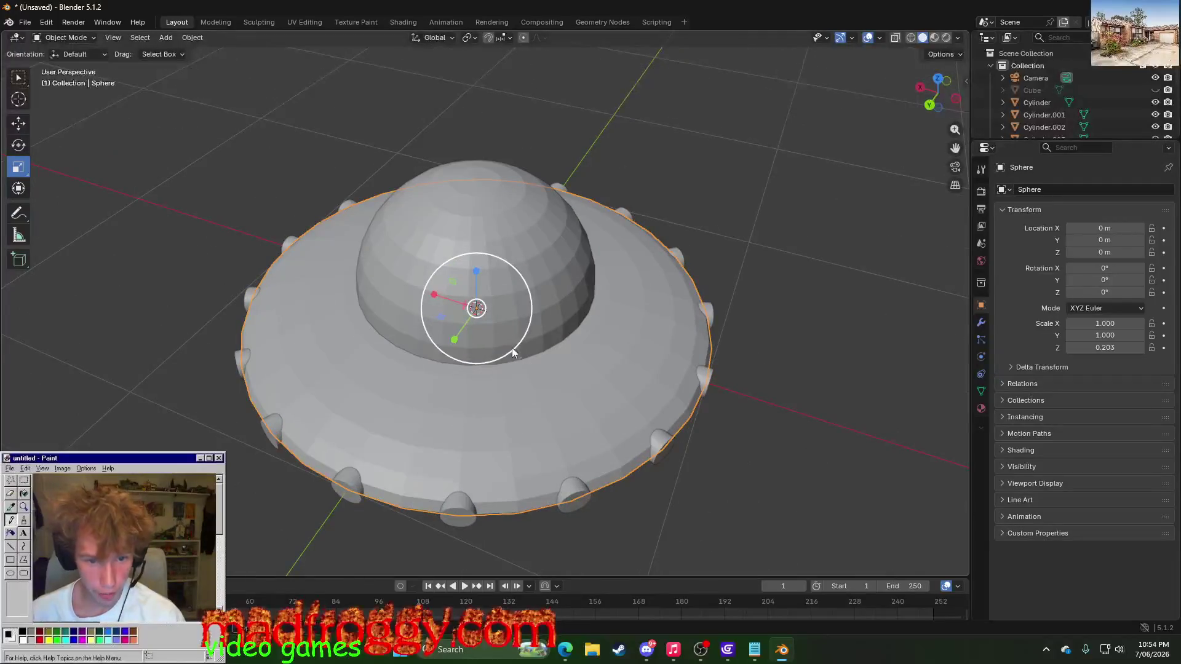
pyautogui.moveTo(513, 350); pyautogui.dragTo(514, 351)
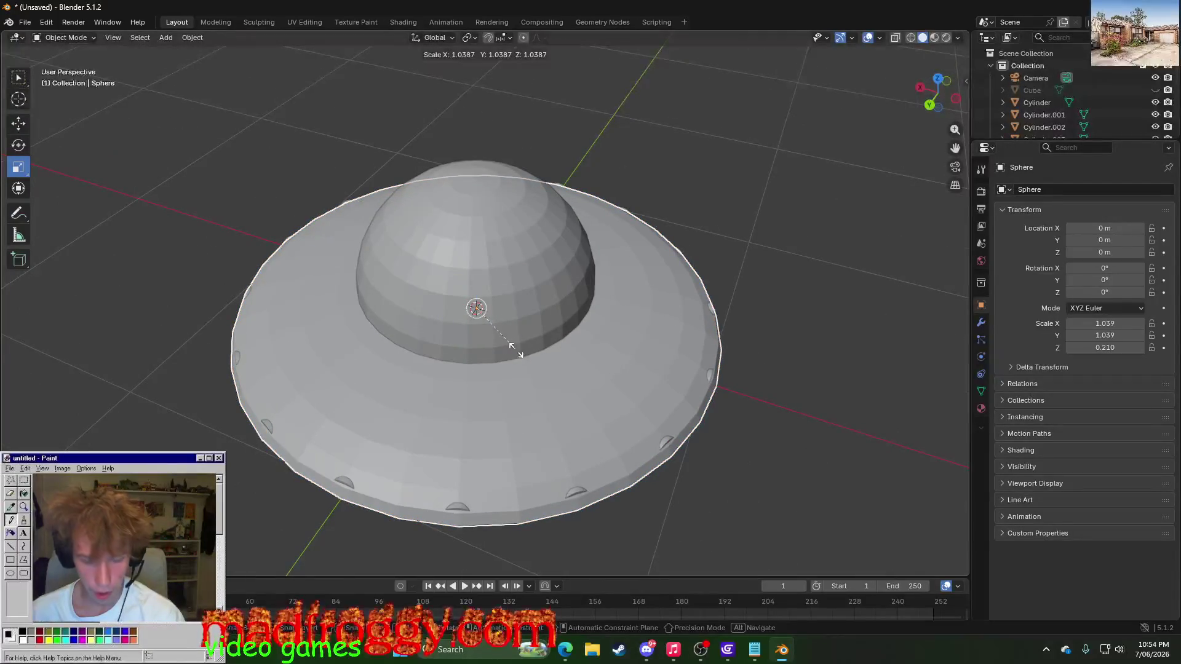
pyautogui.moveTo(515, 351); pyautogui.dragTo(514, 353)
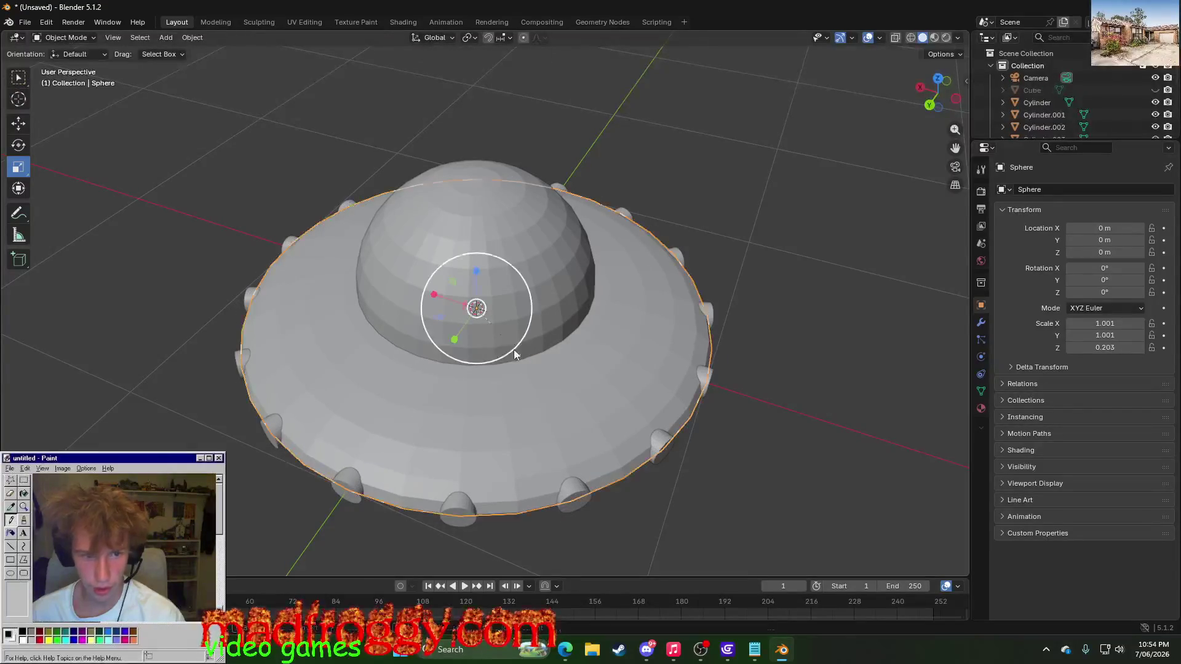
pyautogui.moveTo(478, 274); pyautogui.dragTo(469, 248)
pyautogui.click(759, 457)
pyautogui.scroll(-3, 751, 458)
# - Inspect the thicker saucer from low and high side angles, then select the cockpit dome
pyautogui.moveTo(751, 458)
pyautogui.mouseDown(button='middle')
pyautogui.moveTo(719, 393)
pyautogui.moveTo(595, 414)
pyautogui.moveTo(793, 422)
pyautogui.moveTo(794, 335)
pyautogui.moveTo(777, 410)
pyautogui.moveTo(759, 421)
pyautogui.moveTo(573, 421)
pyautogui.moveTo(742, 440)
pyautogui.moveTo(553, 398)
pyautogui.moveTo(704, 377)
pyautogui.moveTo(654, 411)
pyautogui.moveTo(565, 431)
pyautogui.mouseUp(button='middle')
pyautogui.scroll(-5, 742, 440)
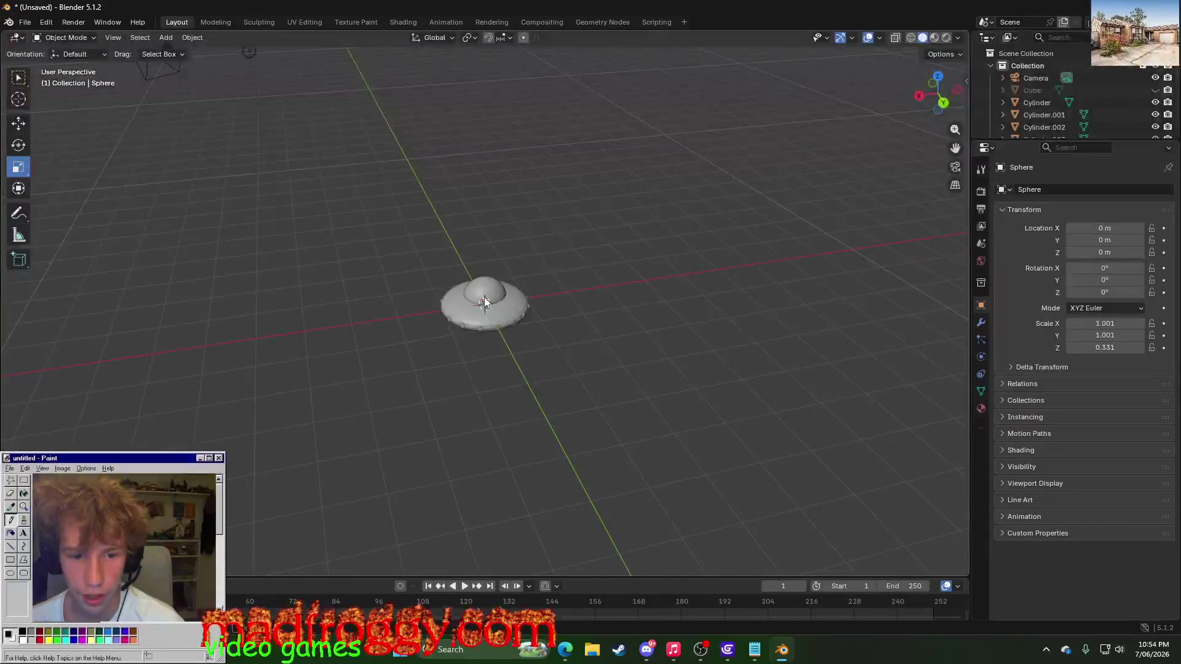
pyautogui.scroll(5, 490, 355)
pyautogui.moveTo(474, 416); pyautogui.dragTo(496, 396, button='middle')
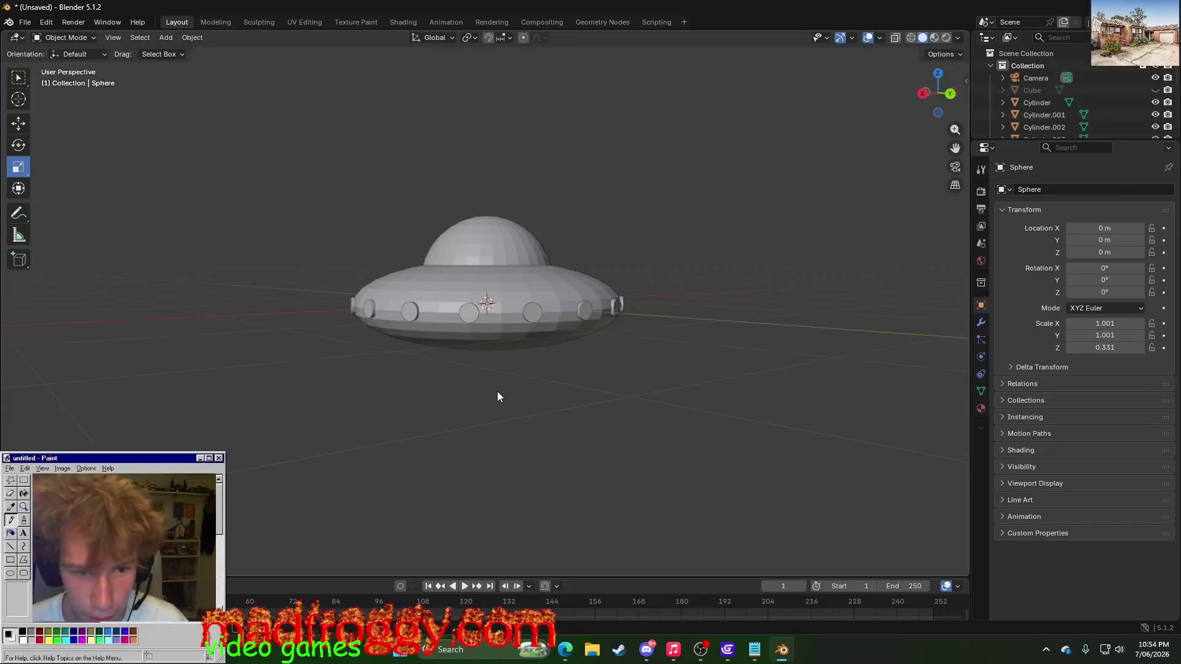
pyautogui.moveTo(497, 397); pyautogui.dragTo(442, 451, button='middle')
pyautogui.click(480, 273)
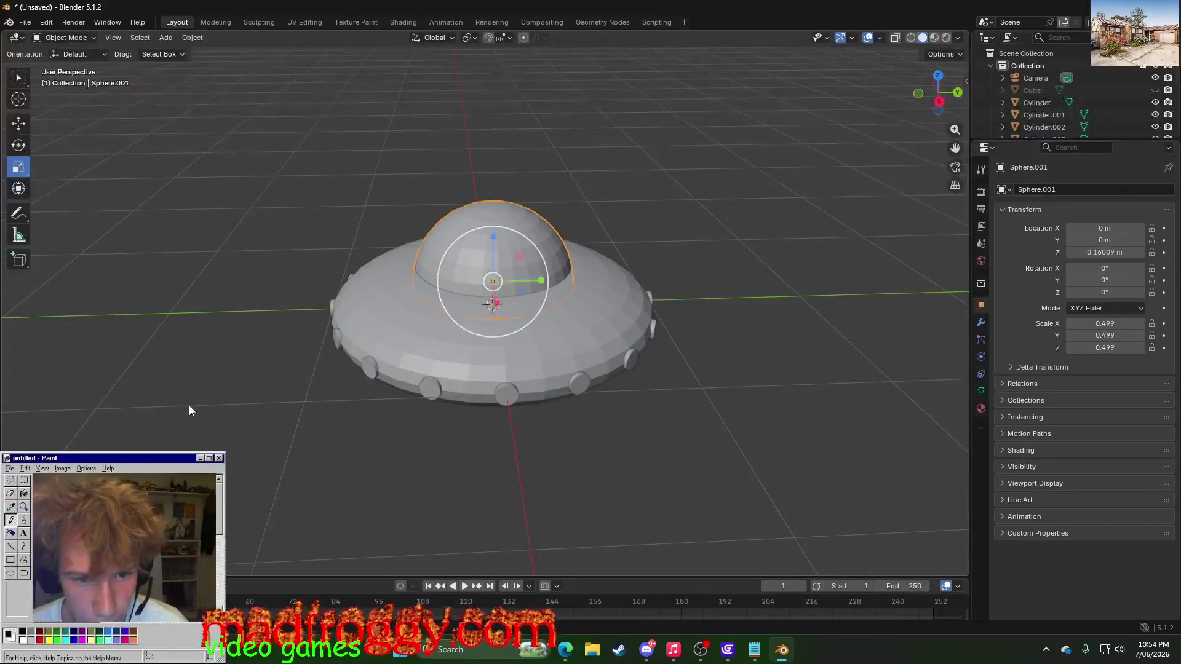
# - Scale the cockpit dome Sphere.001 up to about 0.602 and check it from a lower angle
pyautogui.moveTo(542, 247); pyautogui.dragTo(540, 238)
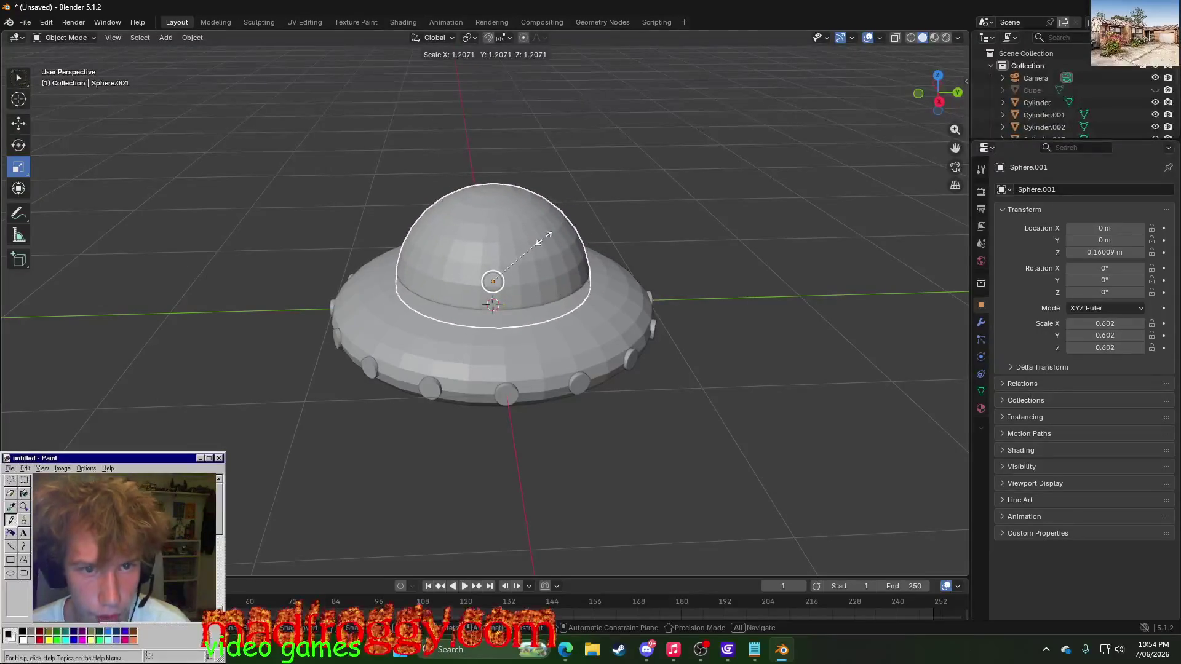
pyautogui.click(544, 232)
pyautogui.moveTo(765, 214); pyautogui.dragTo(718, 311, button='middle')
pyautogui.scroll(-3, 718, 310)
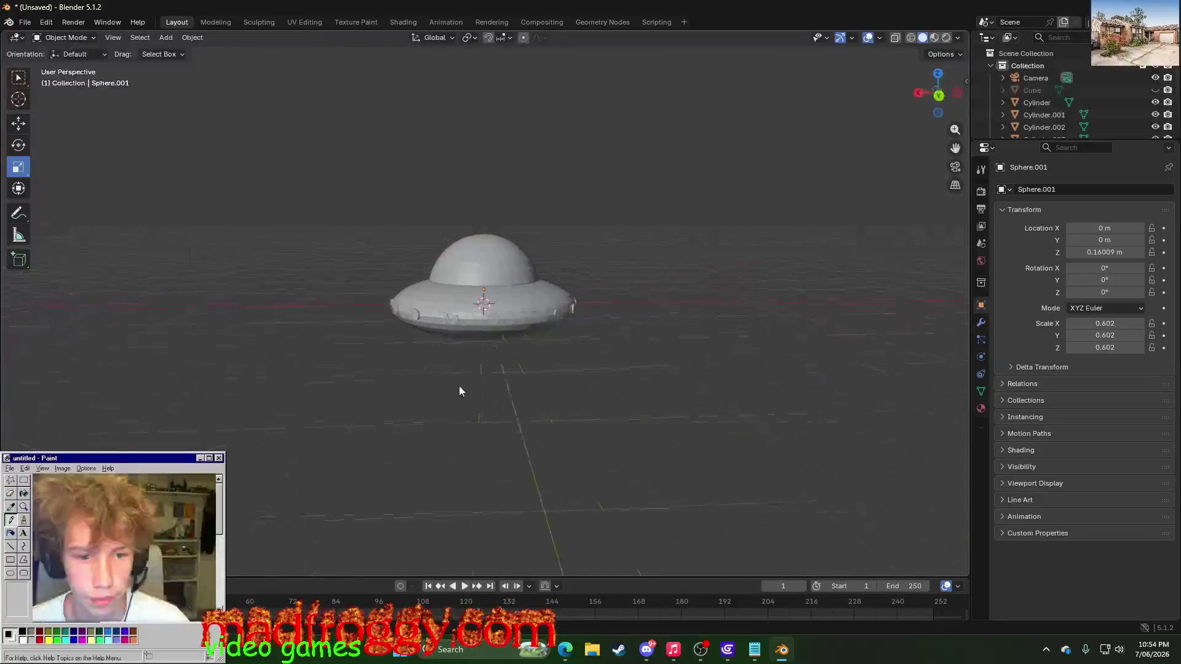
pyautogui.moveTo(471, 382)
pyautogui.mouseDown(button='middle')
pyautogui.moveTo(545, 396)
pyautogui.moveTo(524, 418)
pyautogui.mouseUp(button='middle')
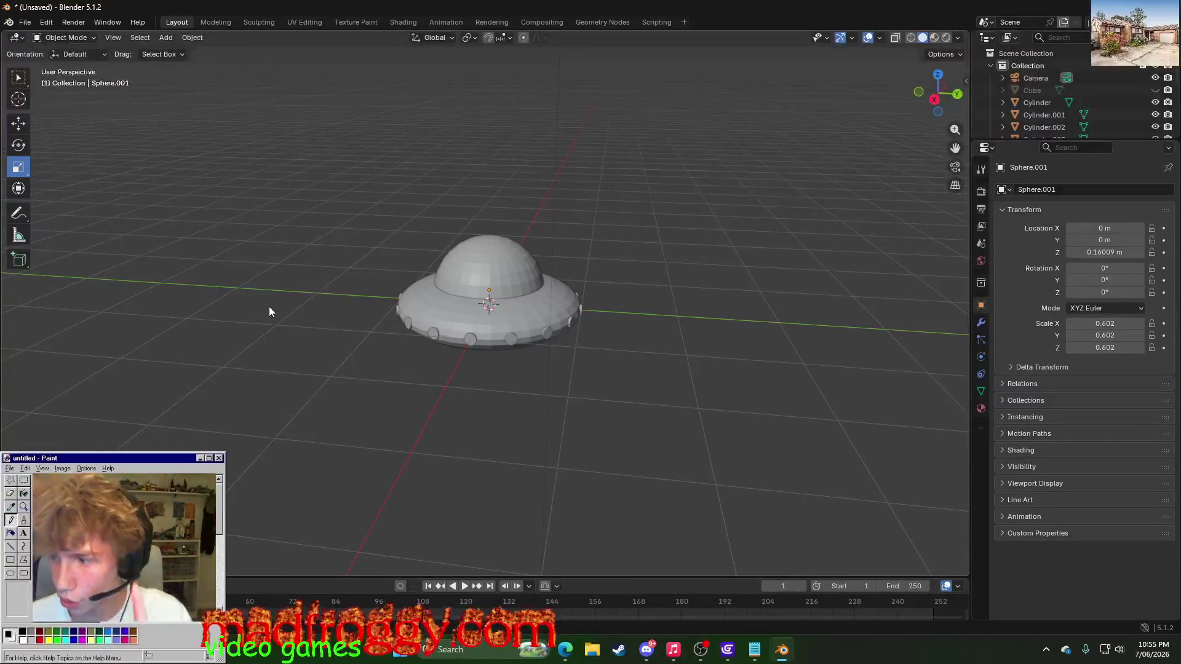
# - Select the rim stud cylinders one by one while orbiting around the saucer
pyautogui.moveTo(269, 311)
pyautogui.mouseDown(button='middle')
pyautogui.moveTo(360, 258)
pyautogui.moveTo(472, 308)
pyautogui.mouseUp(button='middle')
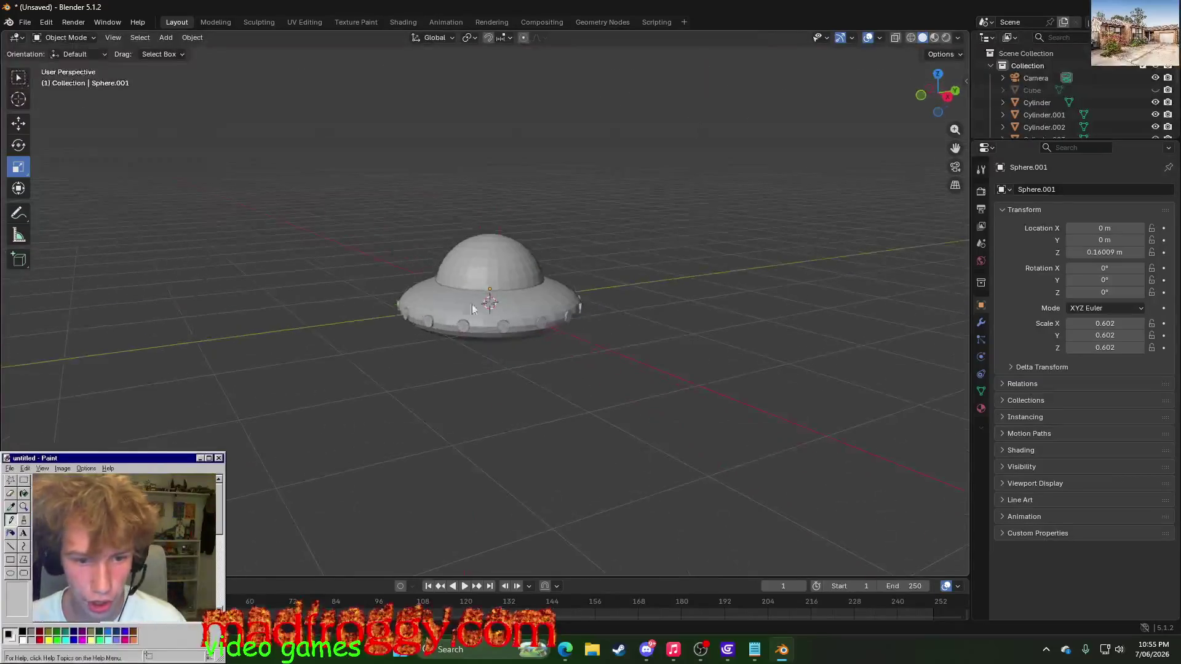
pyautogui.moveTo(386, 365); pyautogui.dragTo(454, 359, button='middle')
pyautogui.scroll(3, 453, 359)
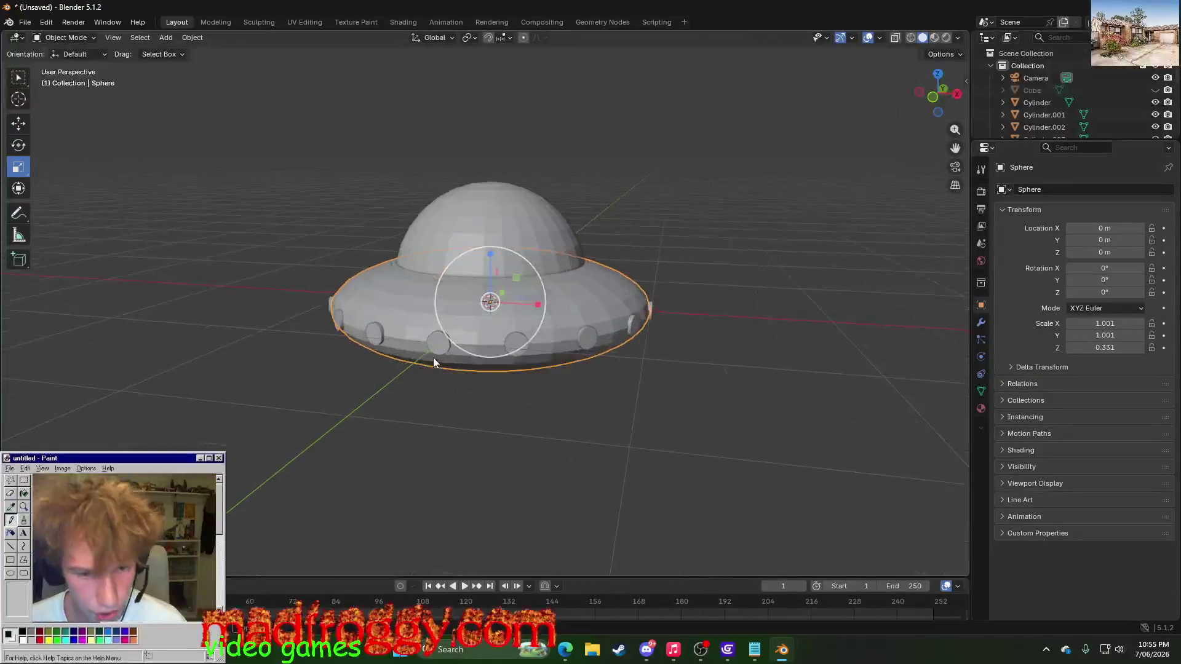
pyautogui.click(518, 341)
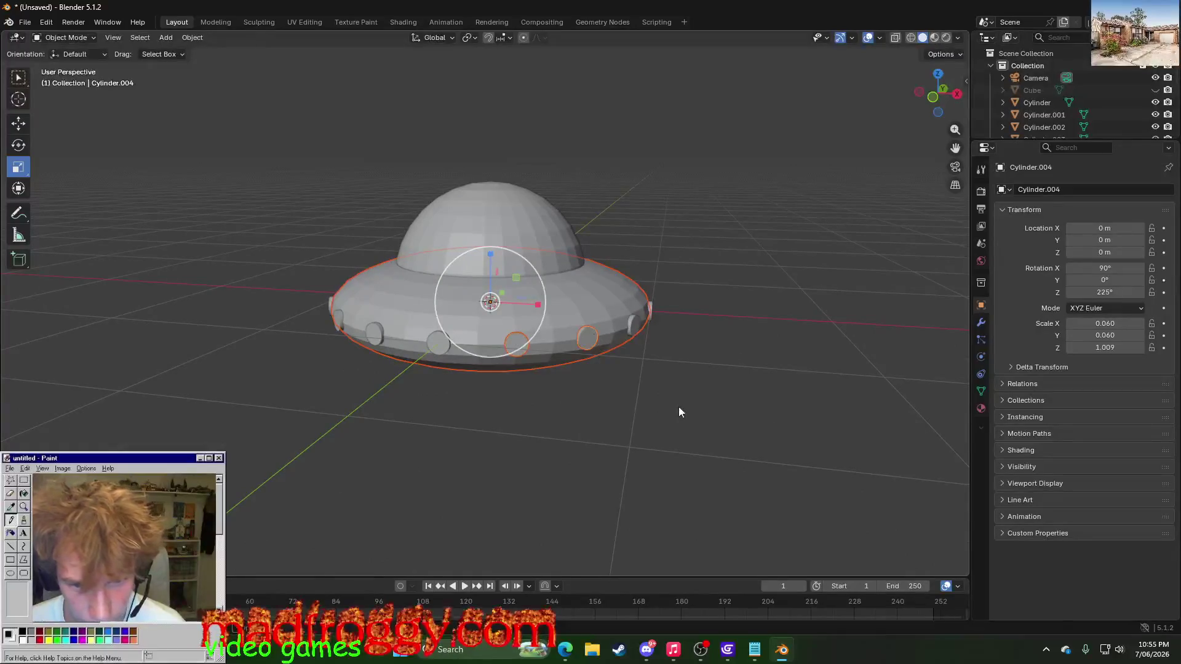
pyautogui.moveTo(678, 412); pyautogui.dragTo(569, 415, button='middle')
pyautogui.click(542, 367)
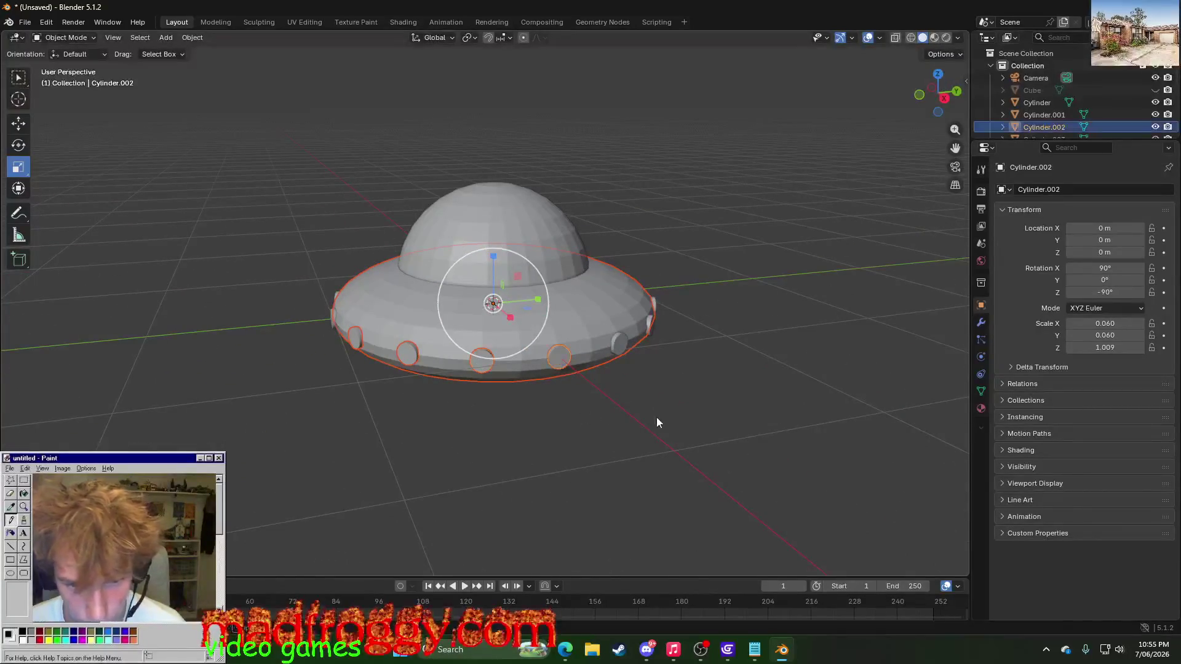
pyautogui.moveTo(656, 417); pyautogui.dragTo(520, 412, button='middle')
pyautogui.click(518, 376)
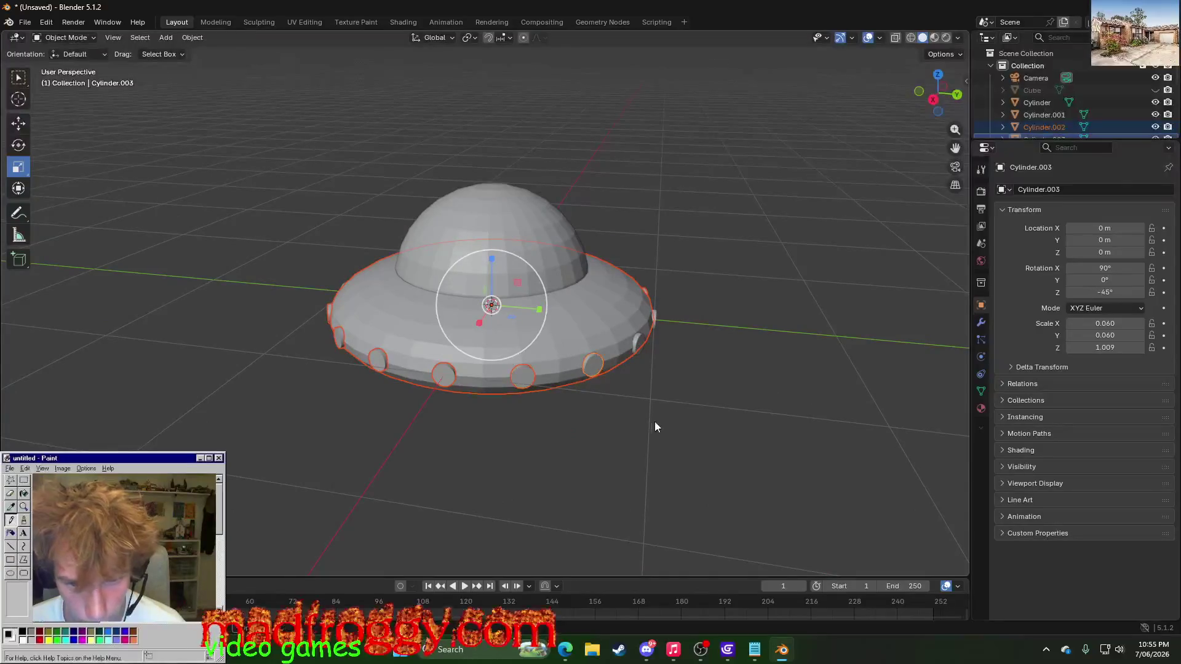
pyautogui.moveTo(654, 421); pyautogui.dragTo(526, 350, button='middle')
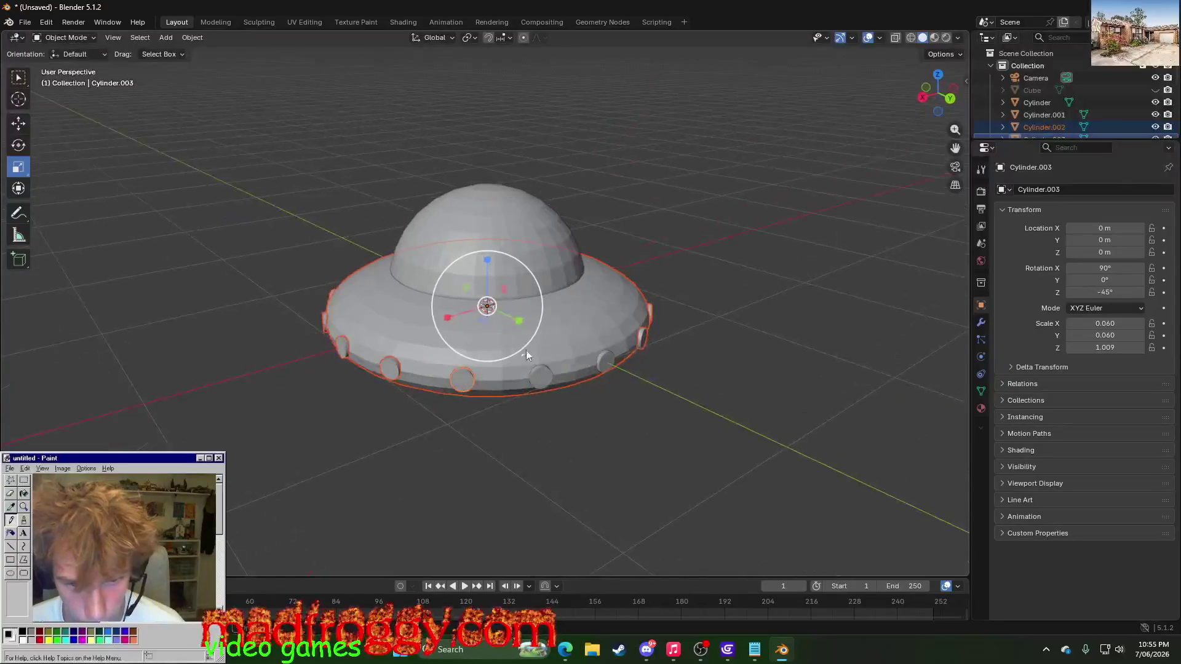
pyautogui.click(641, 338)
pyautogui.moveTo(641, 338); pyautogui.dragTo(598, 364, button='middle')
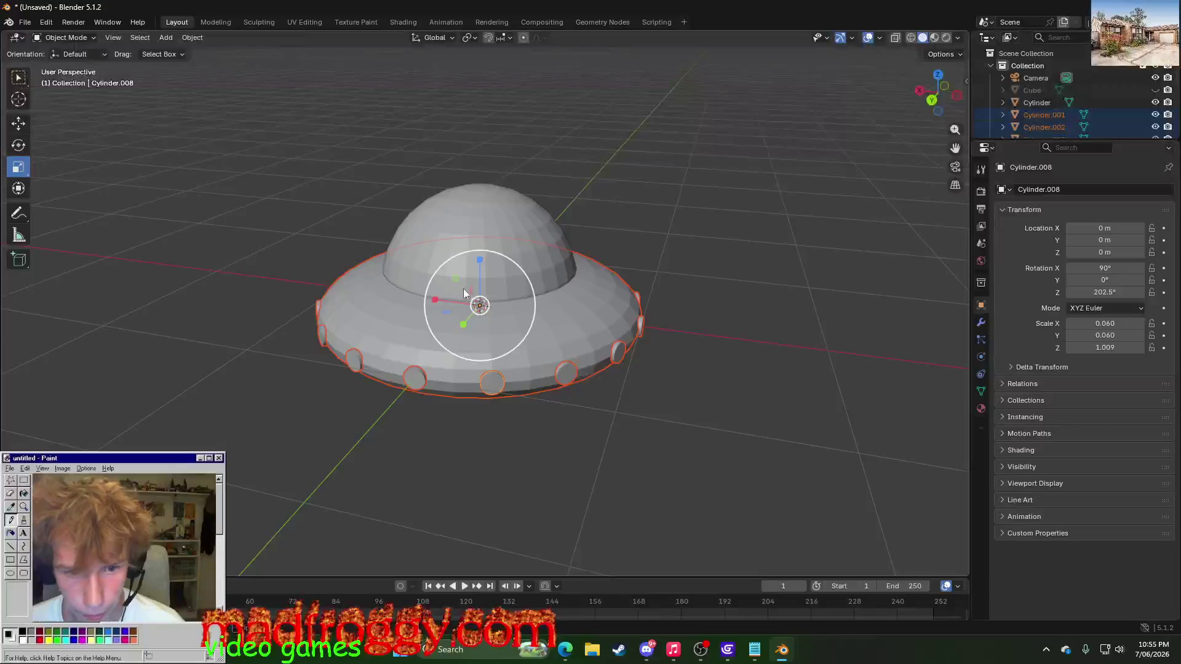
# - Scale the rim studs down along Z into low bumps, then select the cockpit dome
pyautogui.moveTo(479, 259); pyautogui.dragTo(478, 275)
pyautogui.click(610, 436)
pyautogui.moveTo(610, 437)
pyautogui.mouseDown(button='middle')
pyautogui.moveTo(525, 361)
pyautogui.moveTo(458, 403)
pyautogui.moveTo(380, 414)
pyautogui.moveTo(459, 430)
pyautogui.moveTo(488, 463)
pyautogui.moveTo(572, 443)
pyautogui.moveTo(723, 448)
pyautogui.mouseUp(button='middle')
pyautogui.click(509, 264)
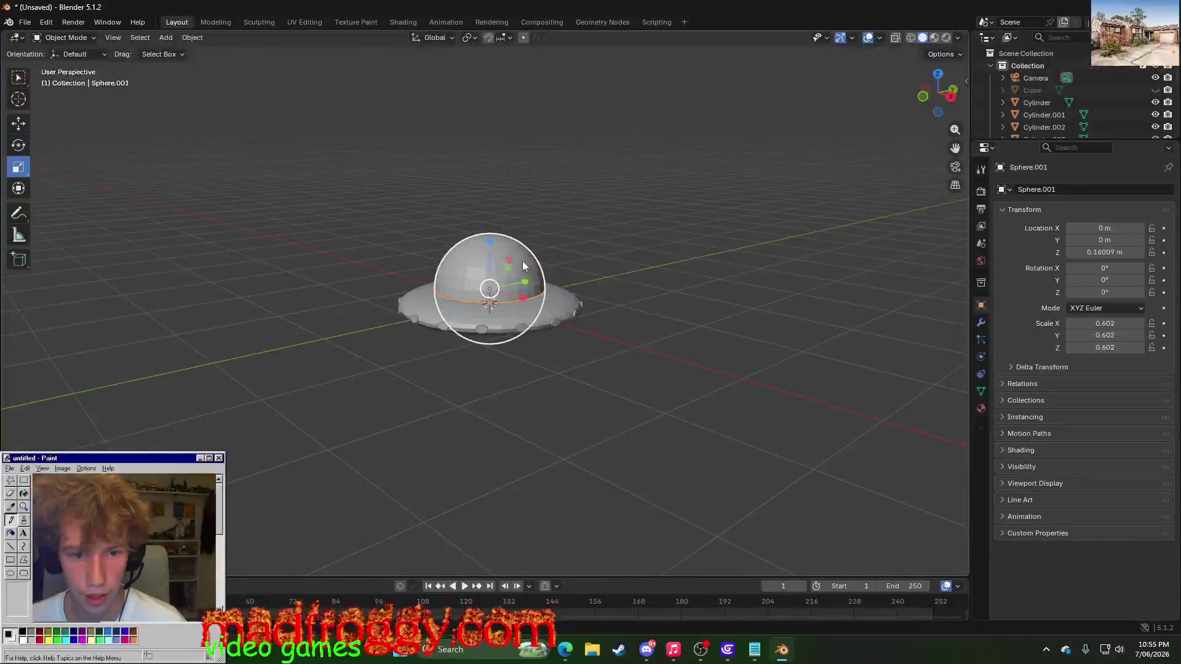
# - Scale the cockpit dome down, then fine-tune it to about 0.460
pyautogui.press('s')
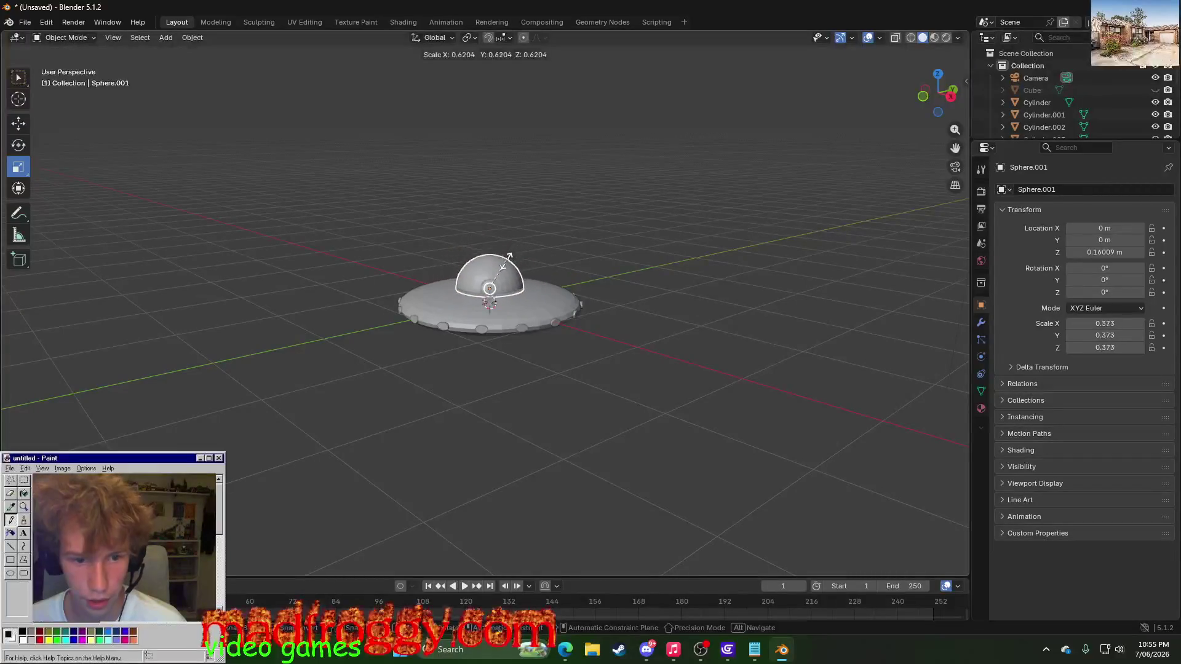
pyautogui.click(509, 263)
pyautogui.moveTo(632, 283); pyautogui.dragTo(263, 381, button='middle')
pyautogui.scroll(3, 304, 370)
pyautogui.click(457, 285)
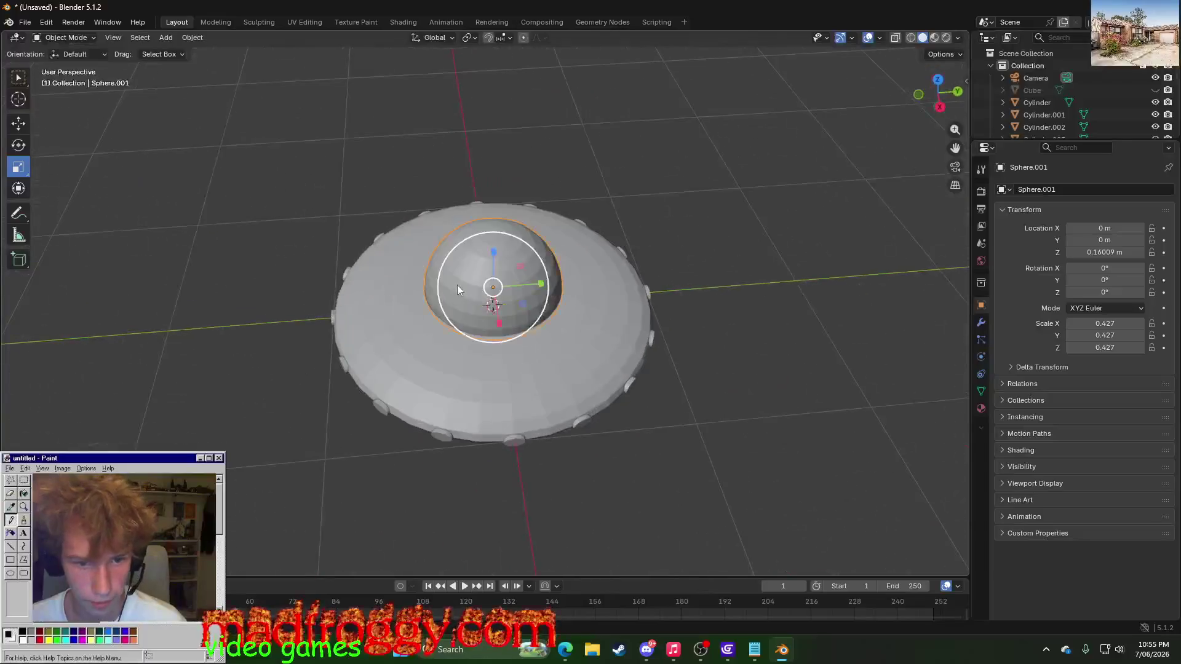
pyautogui.press('s')
pyautogui.click(529, 253)
pyautogui.scroll(-3, 746, 338)
pyautogui.moveTo(746, 338)
pyautogui.mouseDown(button='middle')
pyautogui.moveTo(763, 304)
pyautogui.moveTo(877, 360)
pyautogui.mouseUp(button='middle')
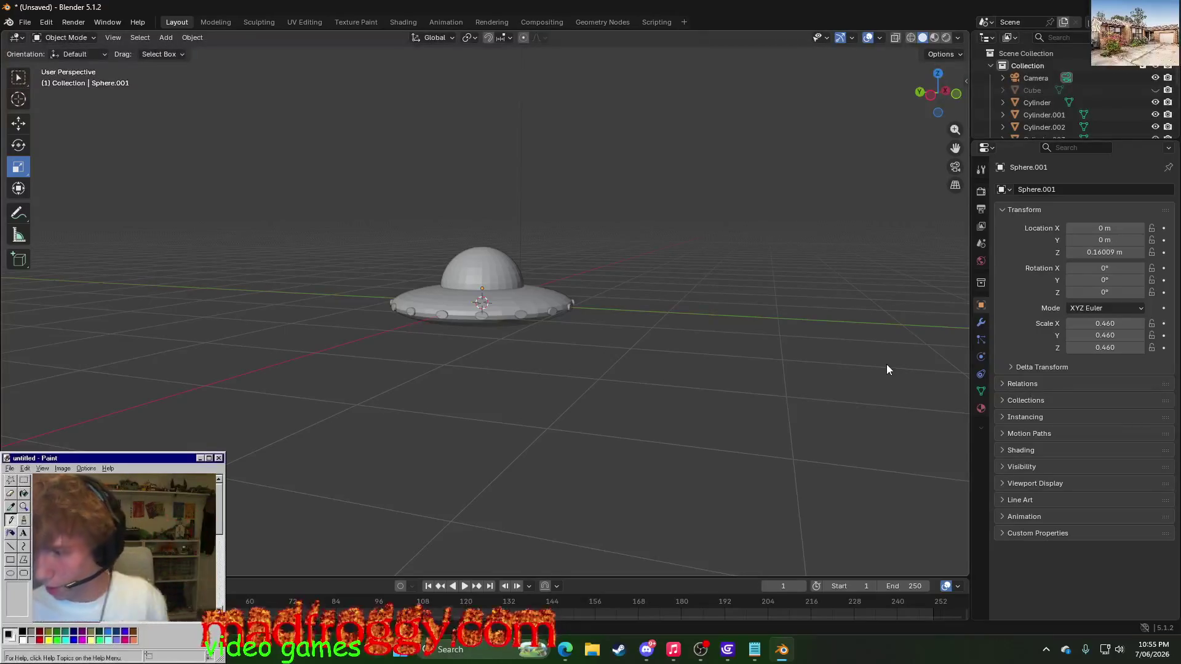
# - Switch to the Shading workspace with material preview and orbit below the UFO
pyautogui.click(215, 22)
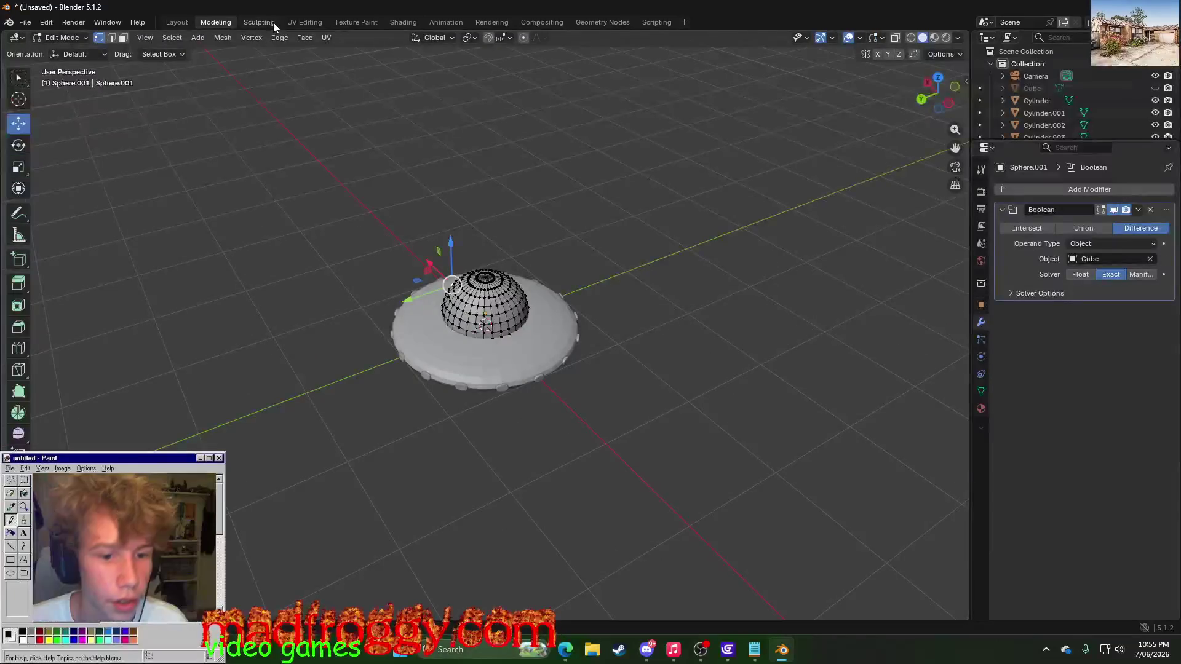
pyautogui.click(491, 21)
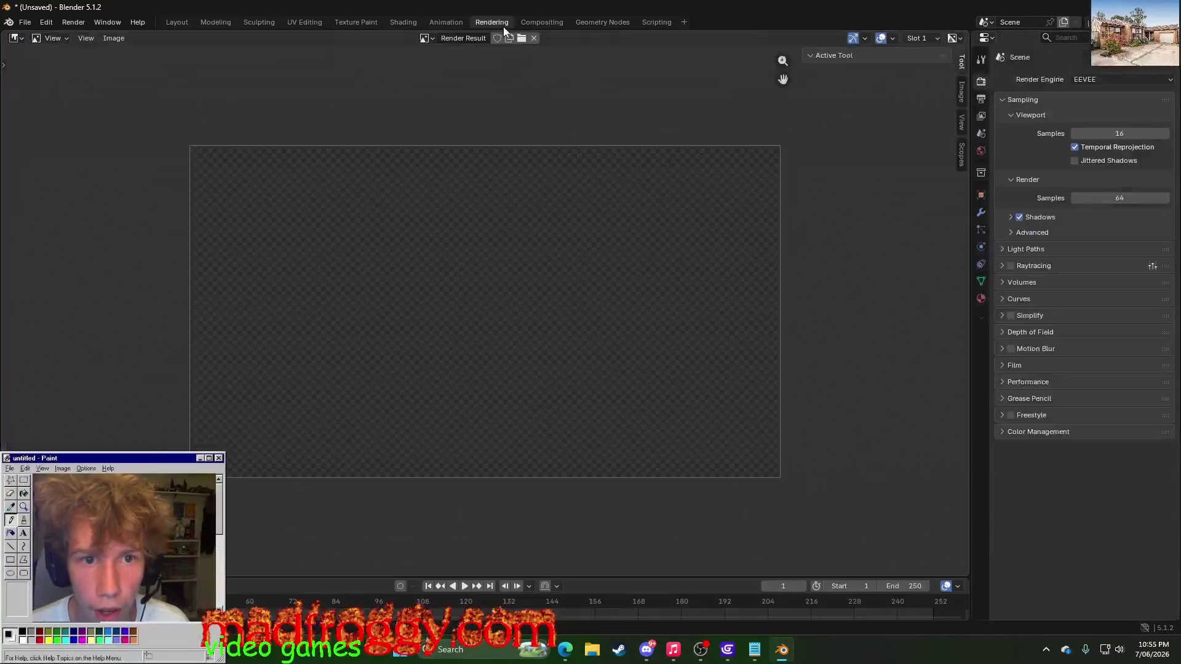
pyautogui.click(446, 21)
pyautogui.click(403, 21)
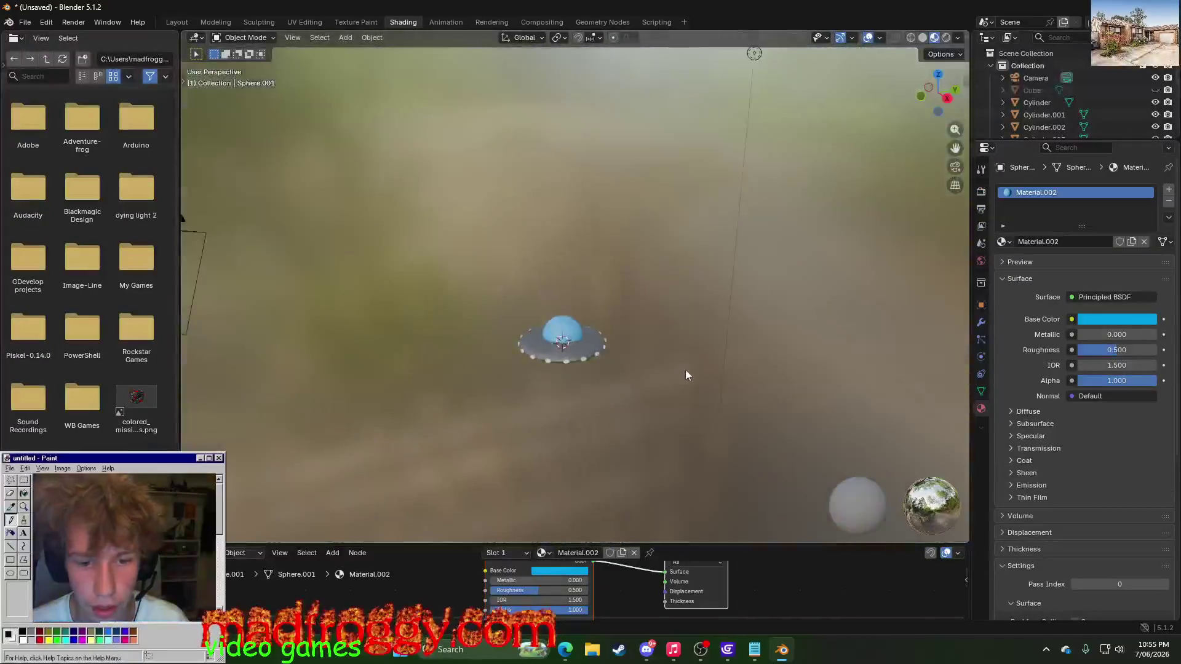
pyautogui.scroll(4, 608, 493)
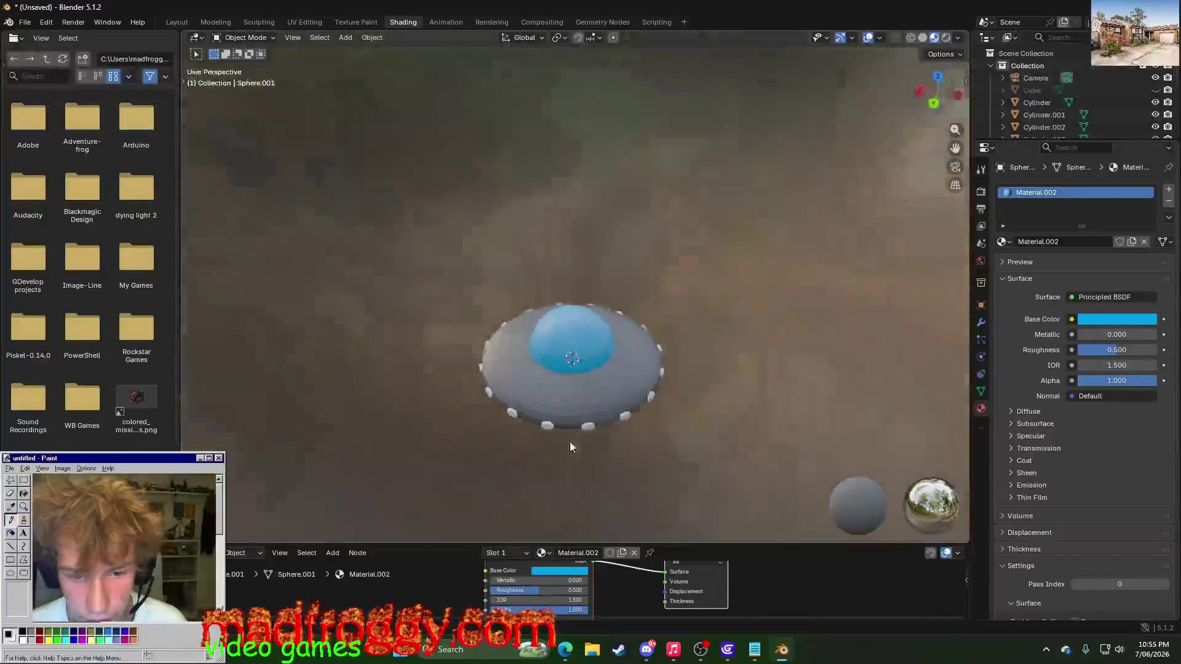
pyautogui.moveTo(607, 493)
pyautogui.mouseDown(button='middle')
pyautogui.moveTo(454, 422)
pyautogui.moveTo(486, 469)
pyautogui.mouseUp(button='middle')
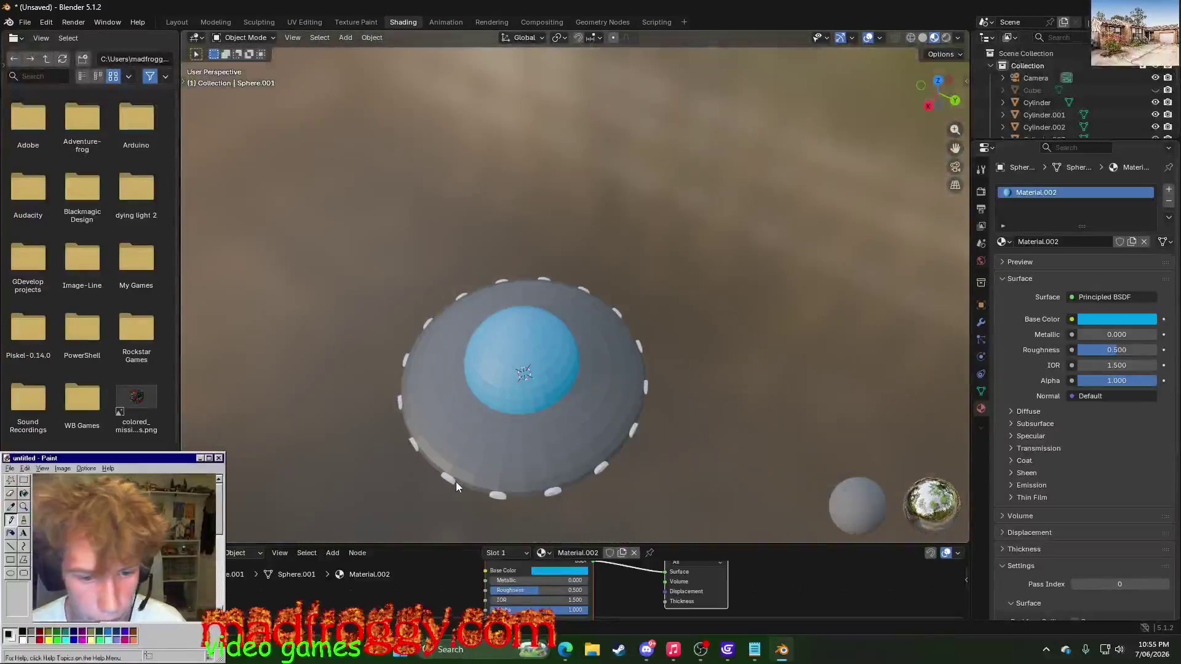
# - Give the Cylinder.002 rim stud a new material with a red base colour (E70200)
pyautogui.click(447, 479)
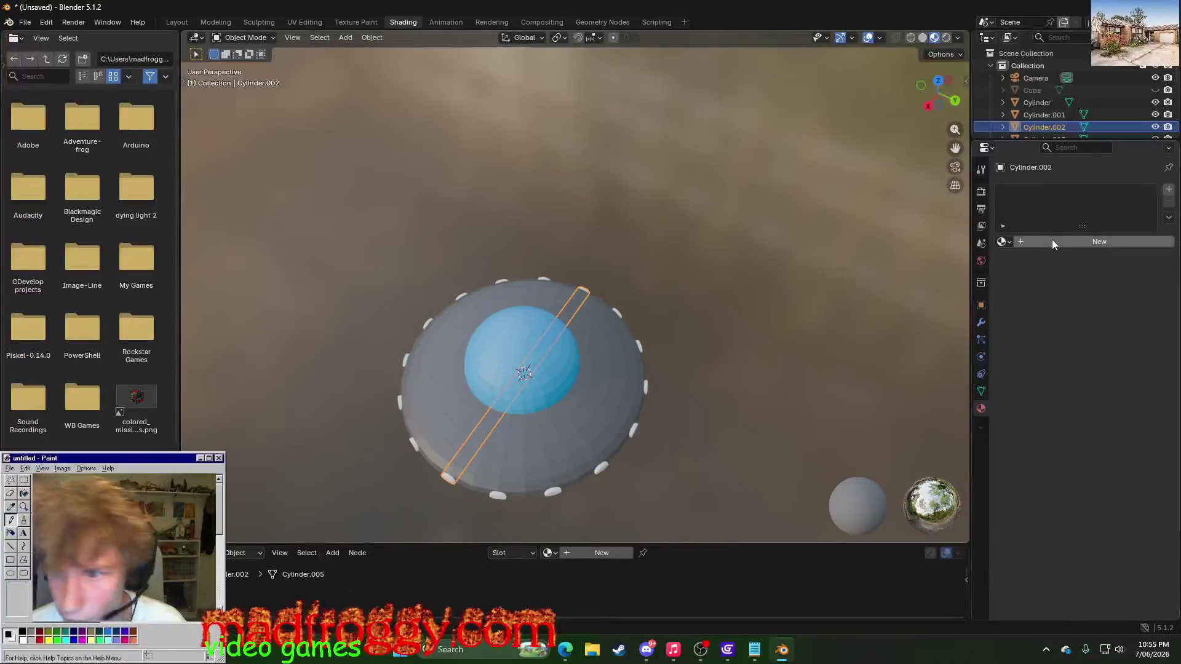
pyautogui.click(1050, 241)
pyautogui.click(1096, 318)
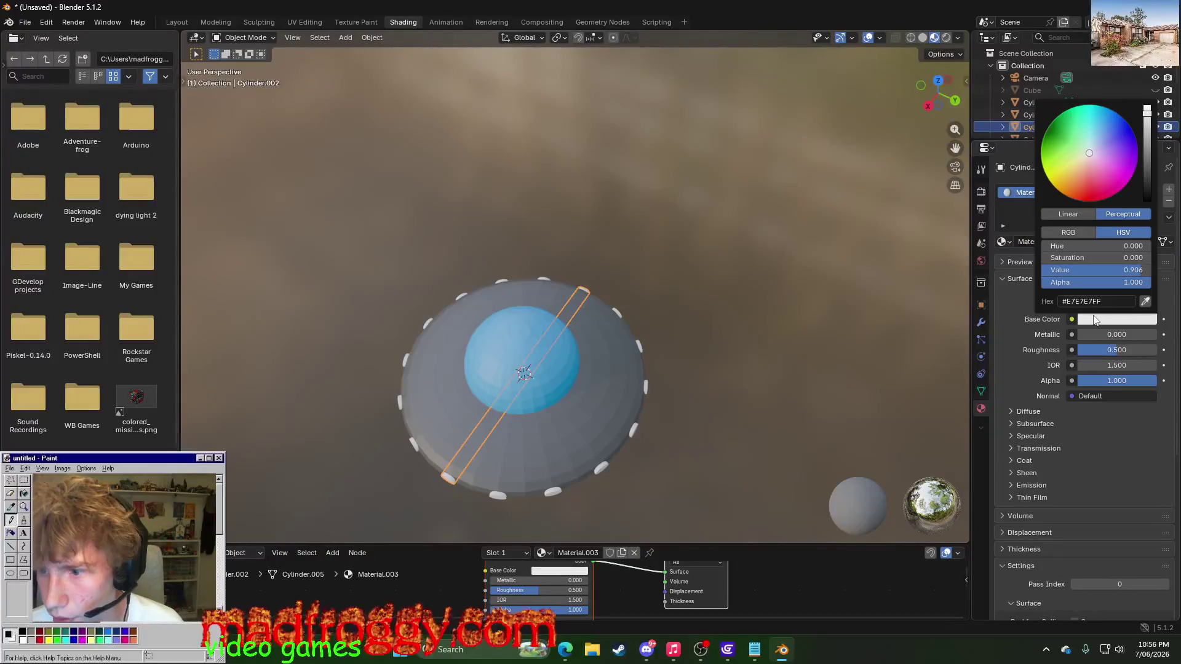
pyautogui.click(1088, 200)
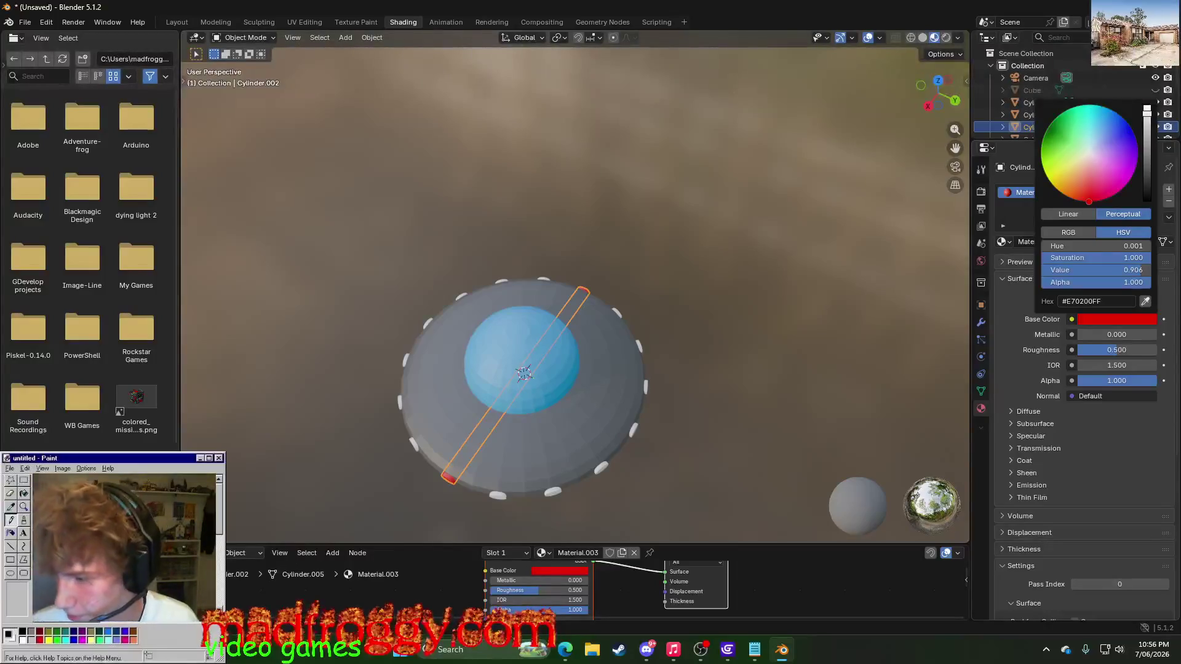
pyautogui.click(707, 426)
# - Assign the red Material.003 to three white rim studs on the near side of the saucer
pyautogui.moveTo(707, 427); pyautogui.dragTo(703, 365, button='middle')
pyautogui.moveTo(730, 428)
pyautogui.mouseDown(button='middle')
pyautogui.moveTo(649, 477)
pyautogui.moveTo(675, 479)
pyautogui.mouseUp(button='middle')
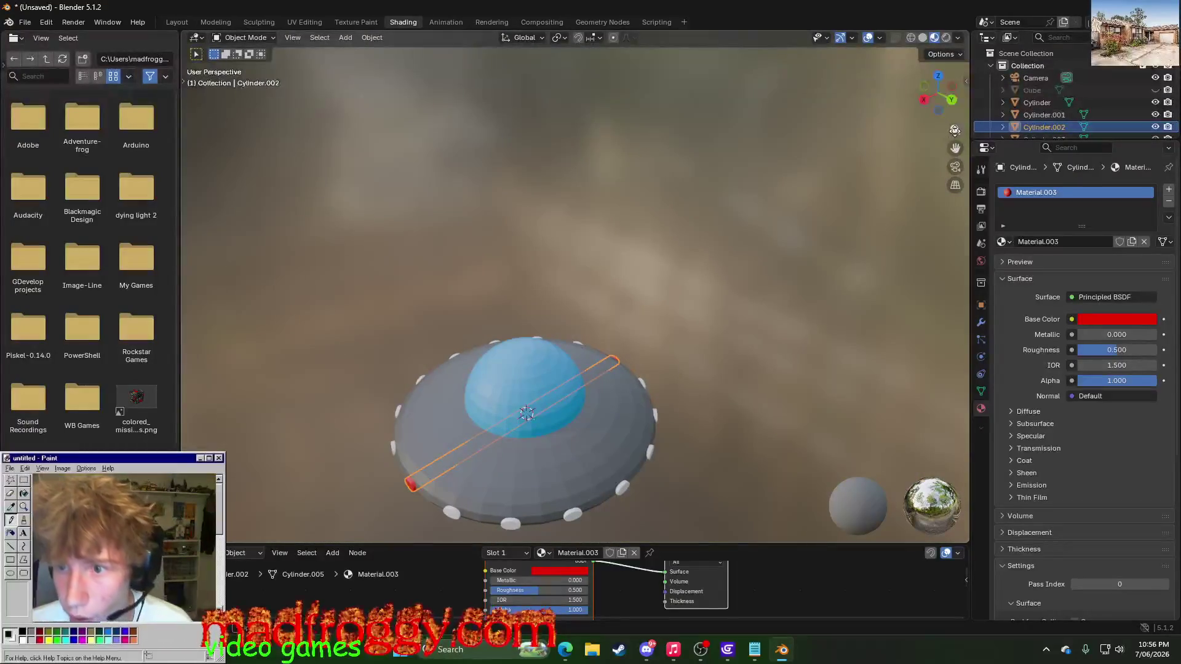
pyautogui.moveTo(954, 148); pyautogui.dragTo(737, 362)
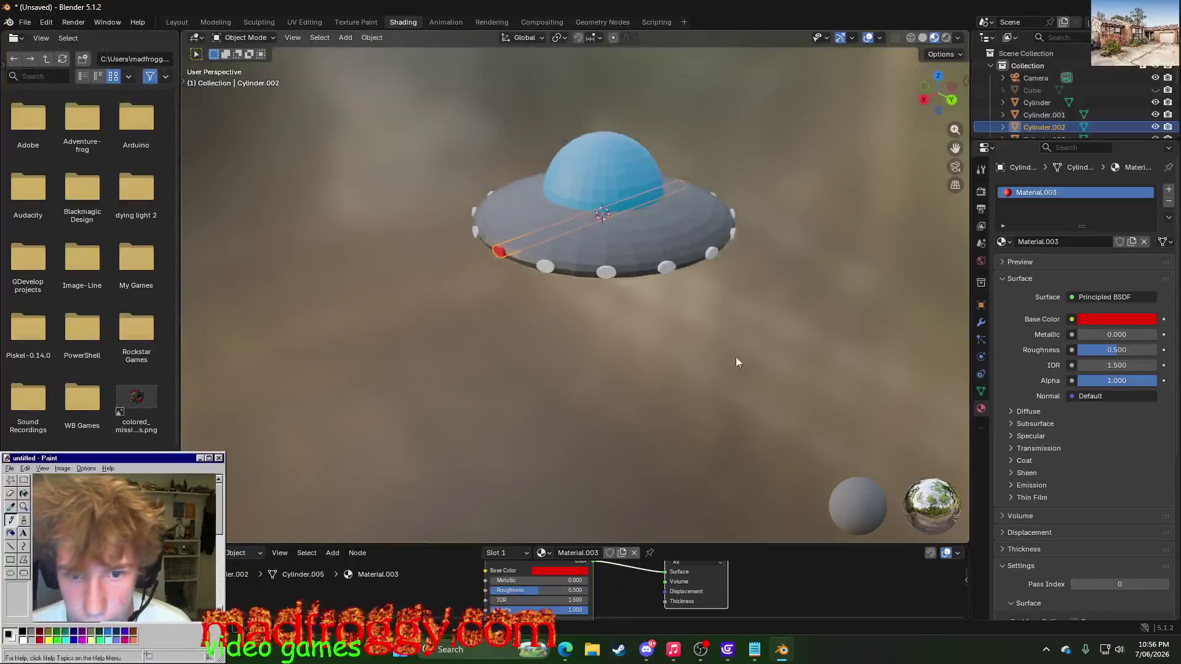
pyautogui.scroll(3, 737, 362)
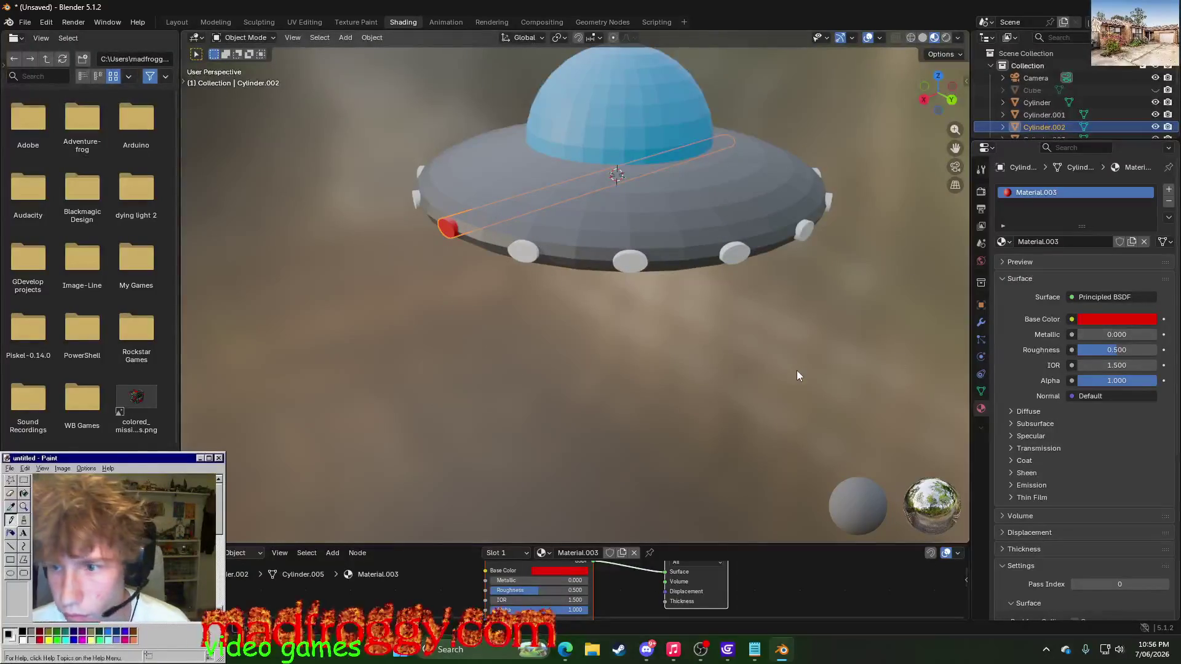
pyautogui.click(608, 332)
pyautogui.moveTo(609, 333)
pyautogui.mouseDown(button='middle')
pyautogui.moveTo(577, 325)
pyautogui.moveTo(668, 295)
pyautogui.moveTo(521, 270)
pyautogui.mouseUp(button='middle')
pyautogui.click(521, 261)
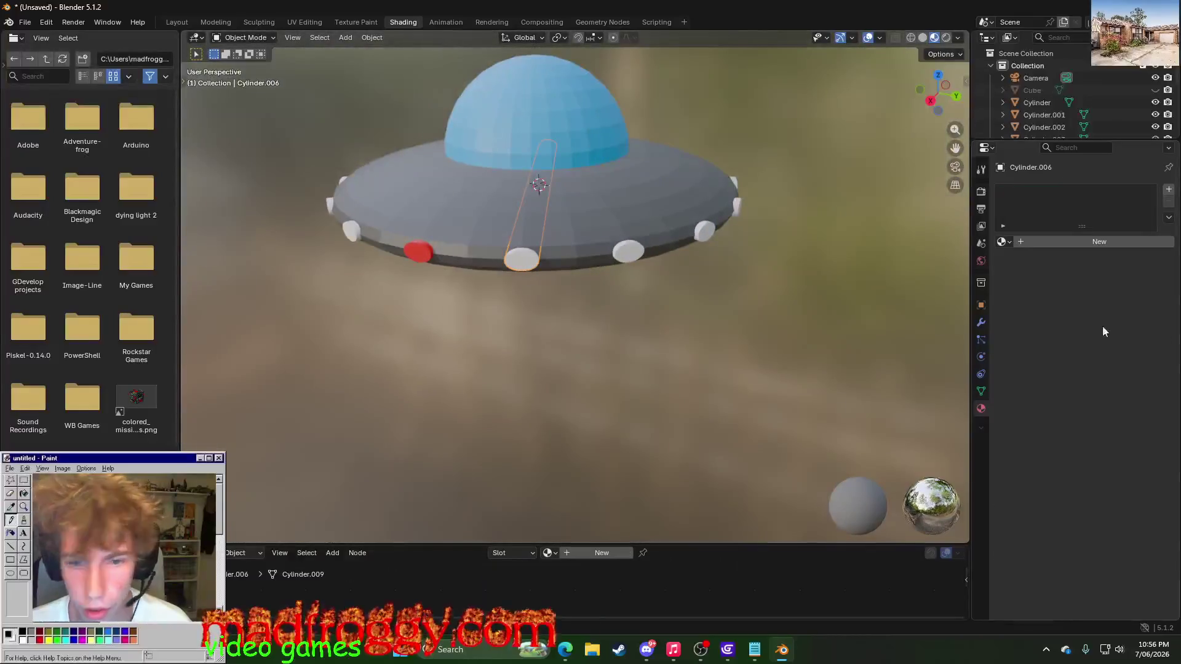
pyautogui.click(1003, 240)
pyautogui.click(1033, 300)
pyautogui.click(624, 252)
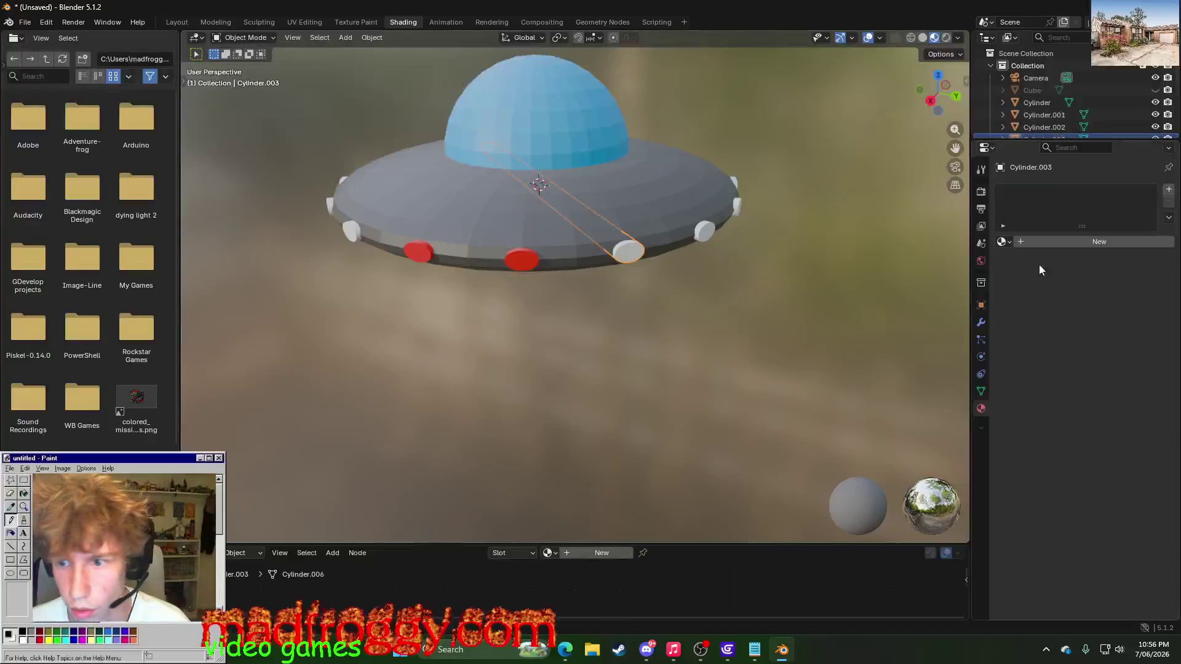
pyautogui.click(1004, 240)
pyautogui.click(1024, 300)
pyautogui.moveTo(748, 330); pyautogui.dragTo(658, 339, button='middle')
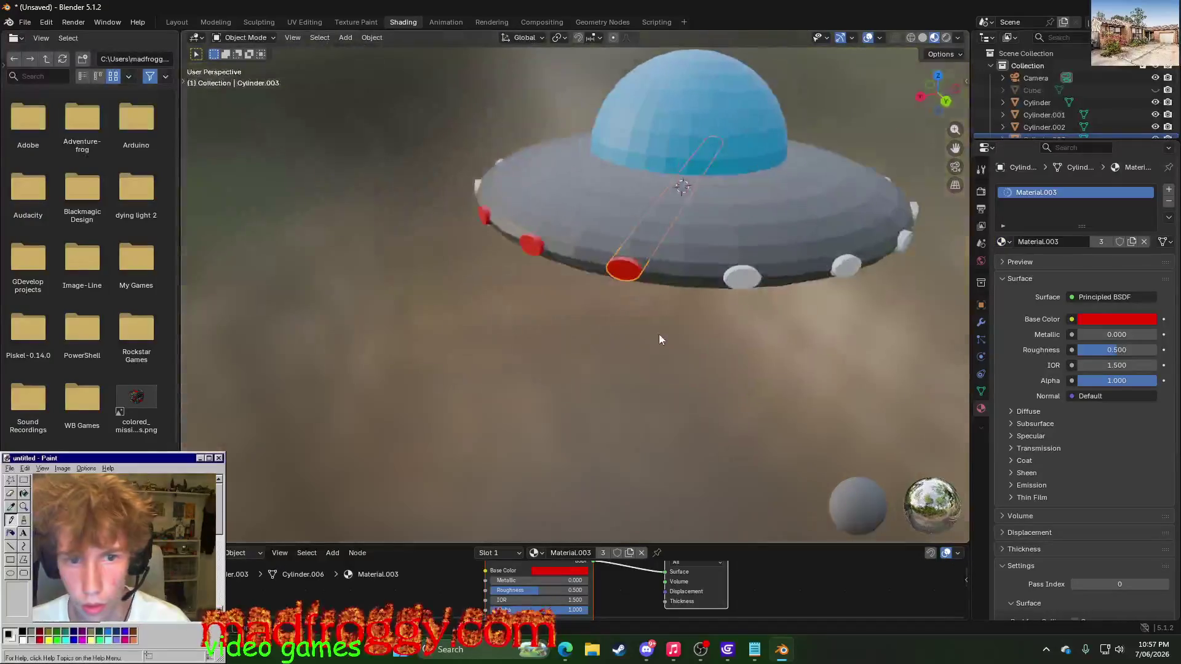
pyautogui.click(747, 273)
pyautogui.click(1004, 241)
pyautogui.click(1024, 301)
# - Assign the red Material.003 to the remaining studs Cylinder.007, .004, .008 and .001
pyautogui.moveTo(711, 423)
pyautogui.mouseDown(button='middle')
pyautogui.moveTo(750, 365)
pyautogui.moveTo(775, 365)
pyautogui.mouseUp(button='middle')
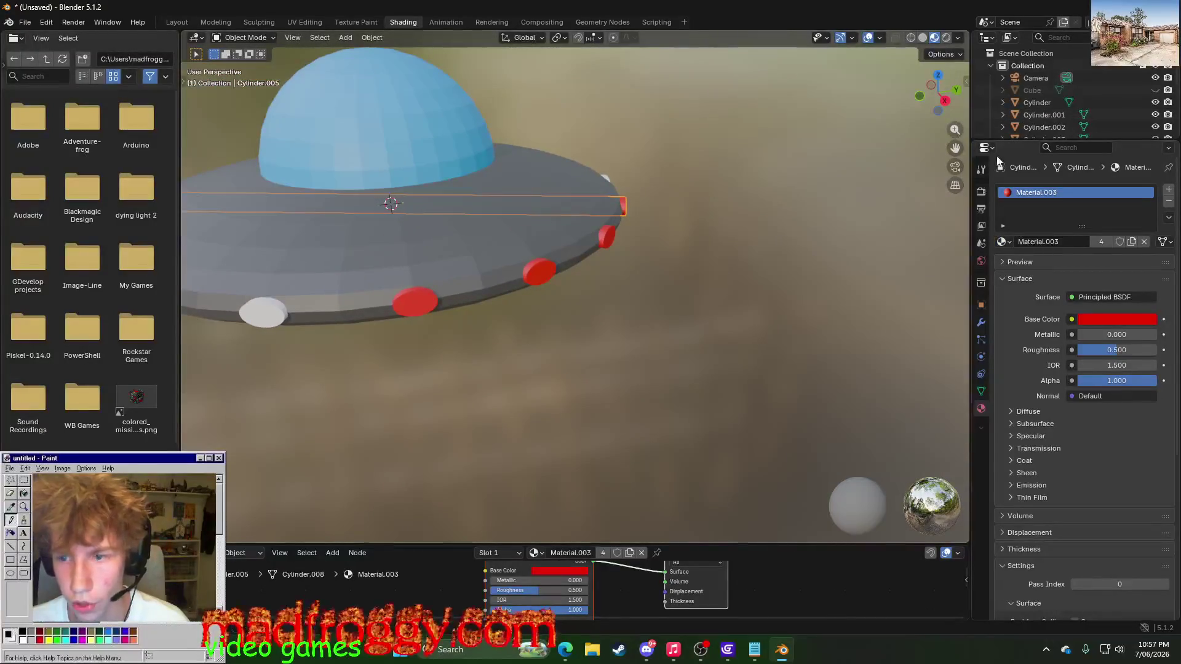
pyautogui.moveTo(955, 148); pyautogui.dragTo(648, 310)
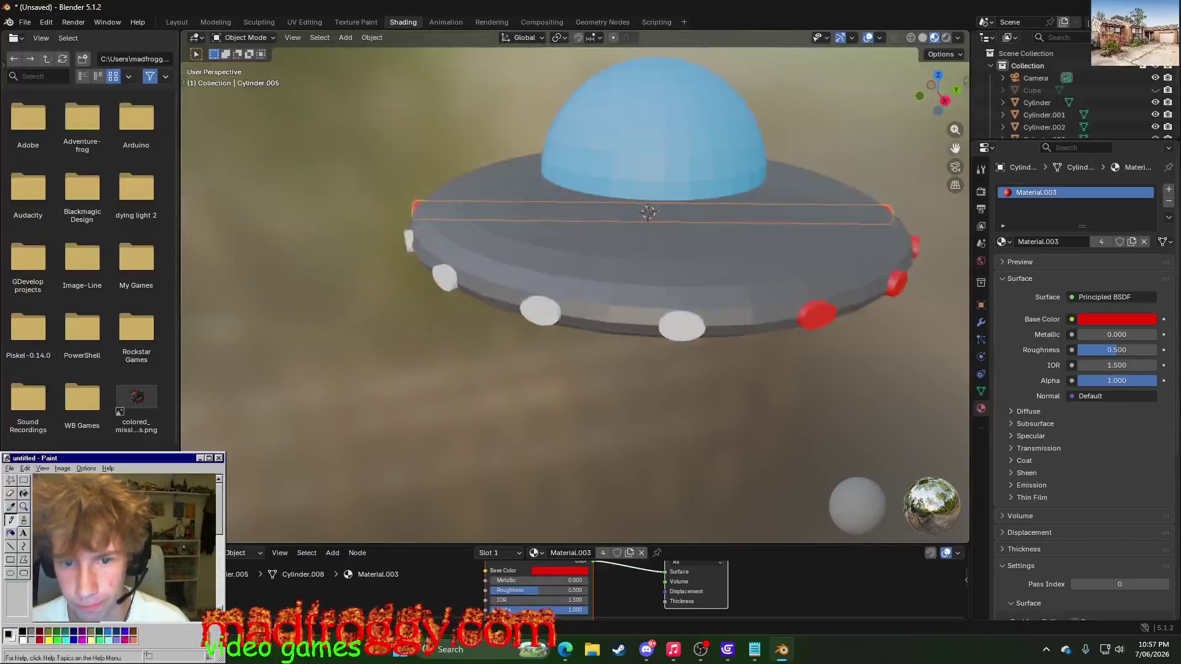
pyautogui.click(678, 319)
pyautogui.click(1003, 243)
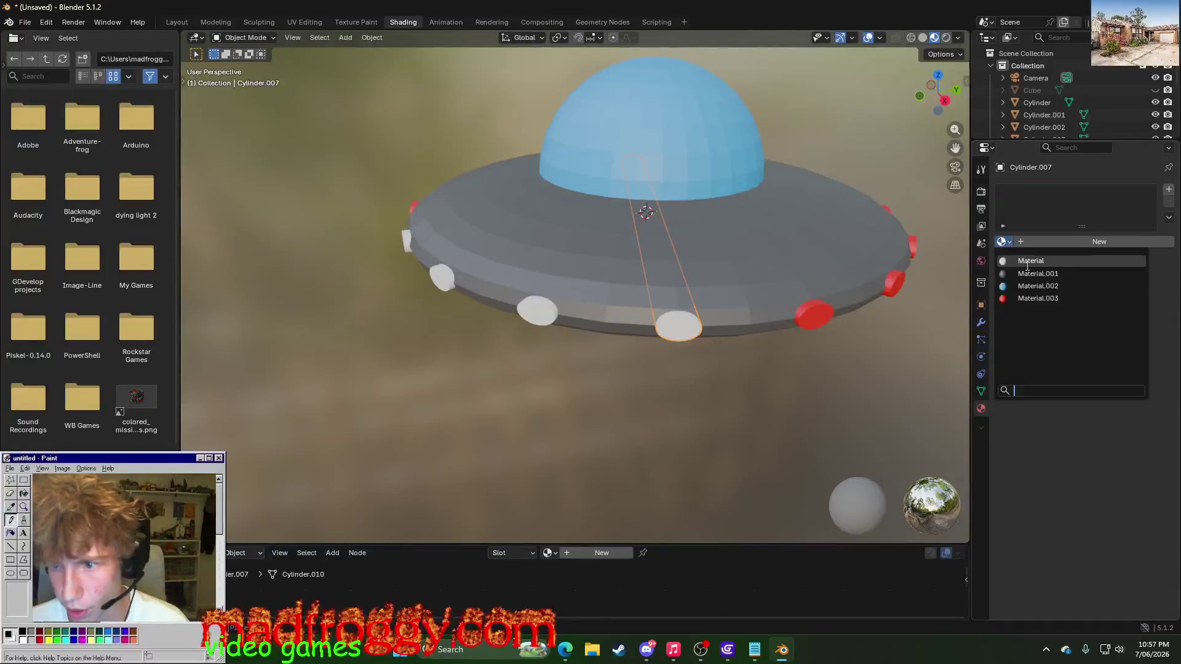
pyautogui.click(1043, 290)
pyautogui.click(537, 311)
pyautogui.click(1003, 242)
pyautogui.click(1042, 293)
pyautogui.click(442, 277)
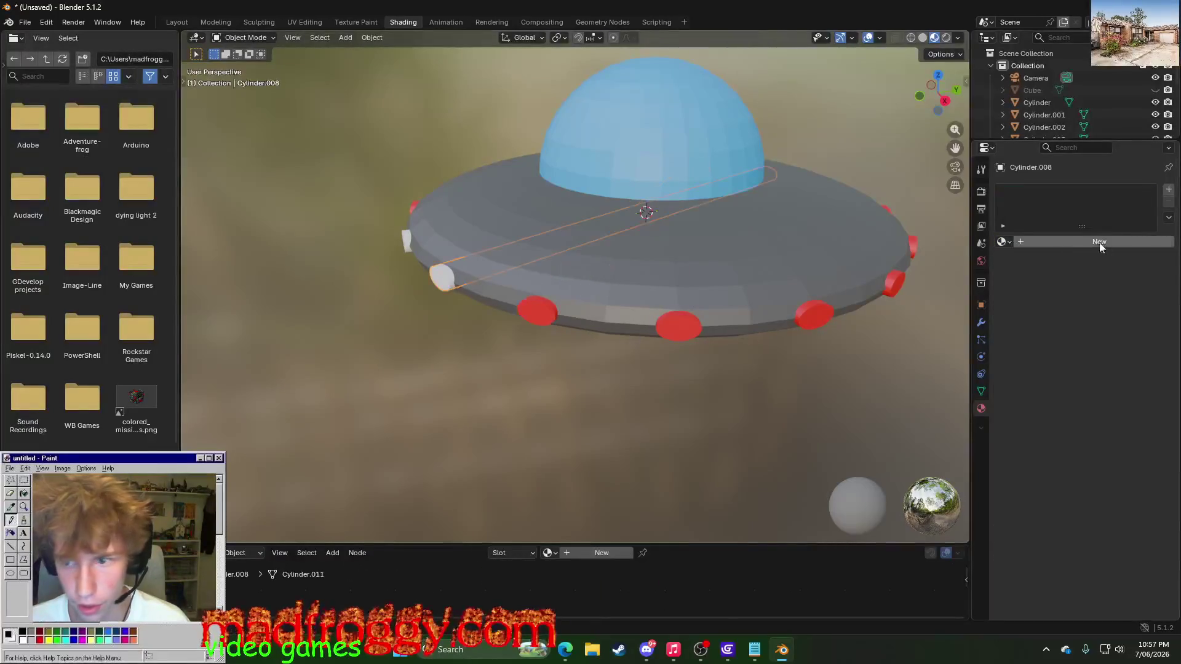
pyautogui.click(1003, 242)
pyautogui.click(1043, 294)
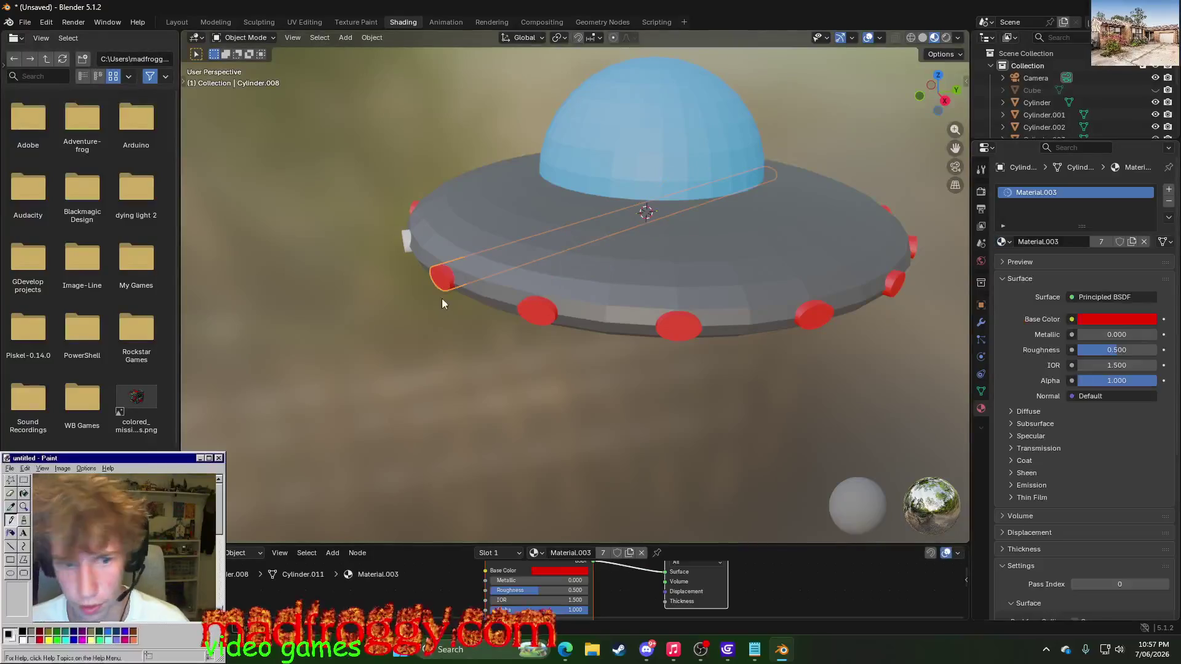
pyautogui.click(414, 237)
pyautogui.click(405, 241)
pyautogui.click(1003, 241)
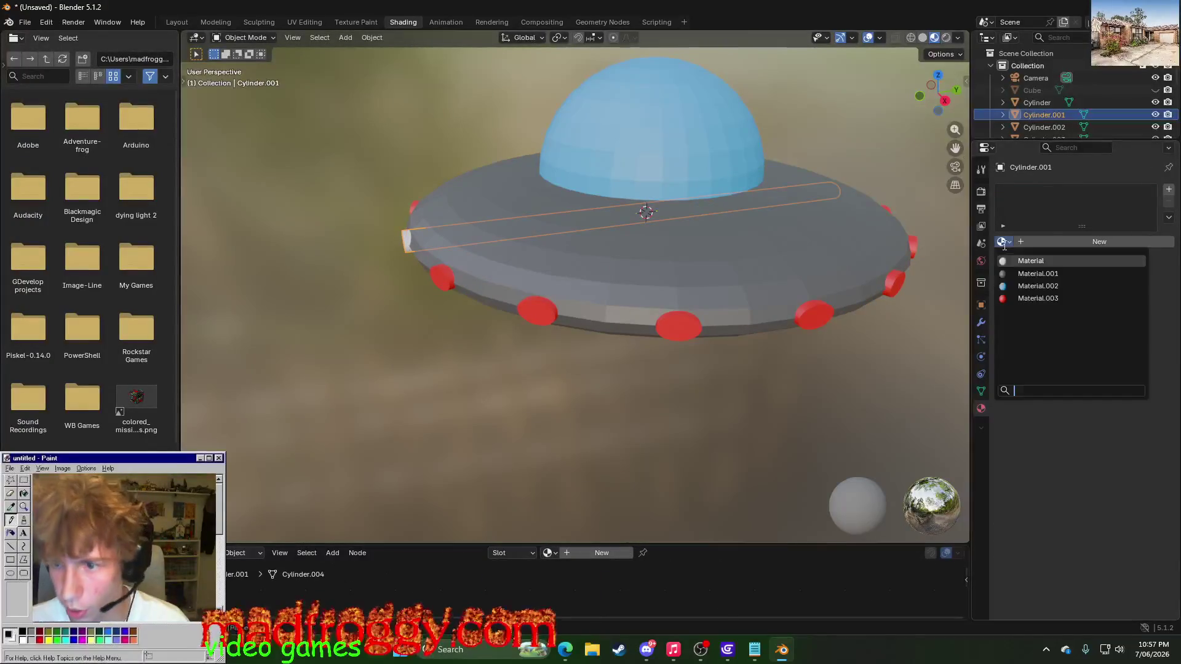
pyautogui.click(1042, 293)
# - Orbit to the saucer's underside and select the central cylinder beneath it
pyautogui.click(758, 414)
pyautogui.moveTo(757, 414); pyautogui.dragTo(834, 394, button='middle')
pyautogui.scroll(5, 836, 394)
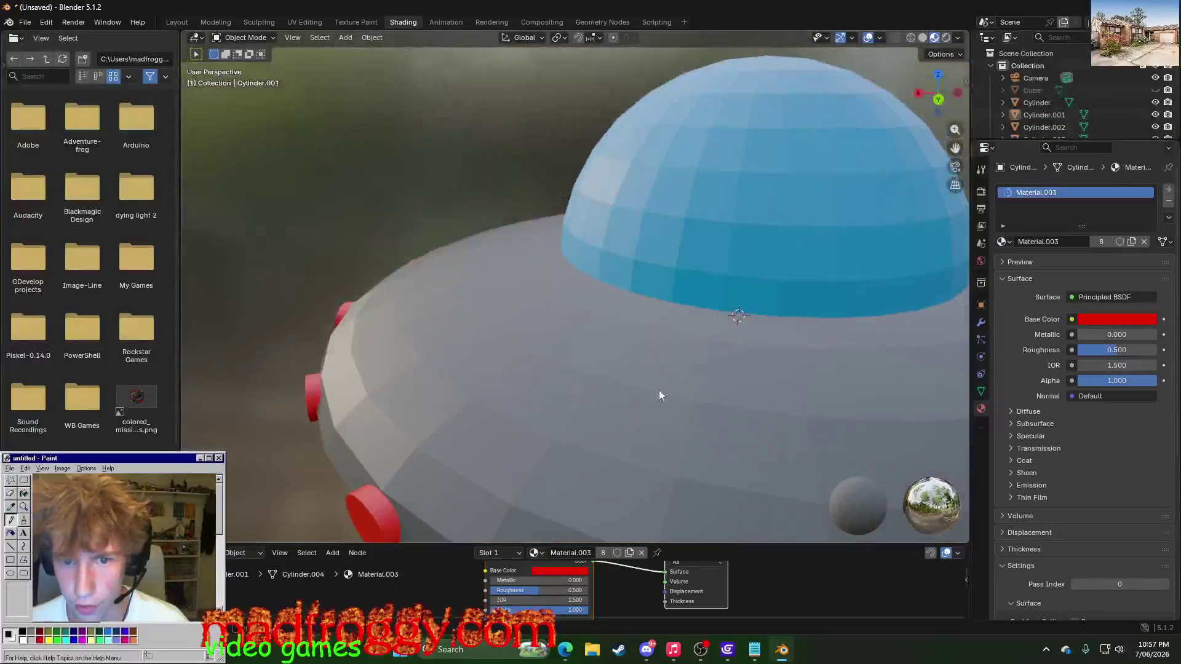
pyautogui.scroll(-6, 659, 390)
pyautogui.moveTo(421, 314)
pyautogui.mouseDown(button='middle')
pyautogui.moveTo(222, 311)
pyautogui.moveTo(236, 216)
pyautogui.moveTo(274, 261)
pyautogui.moveTo(455, 222)
pyautogui.mouseUp(button='middle')
pyautogui.click(563, 222)
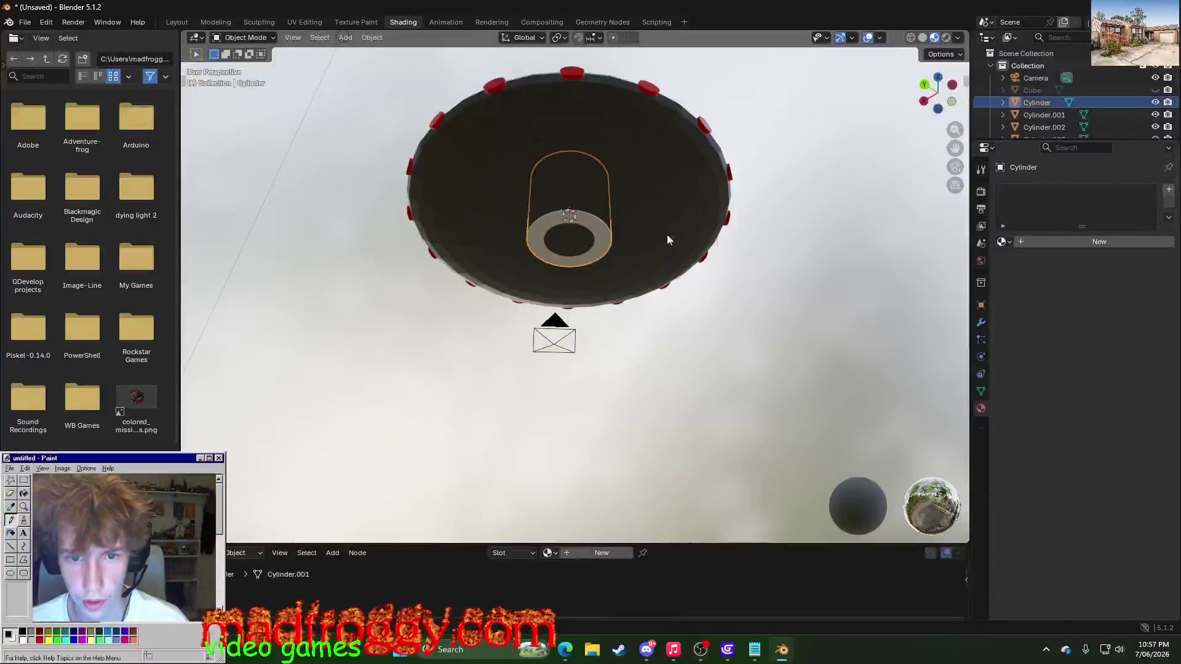
# - Try the existing blue Material.002 on the inner cylinder, then remove it again
pyautogui.click(1003, 242)
pyautogui.click(1038, 287)
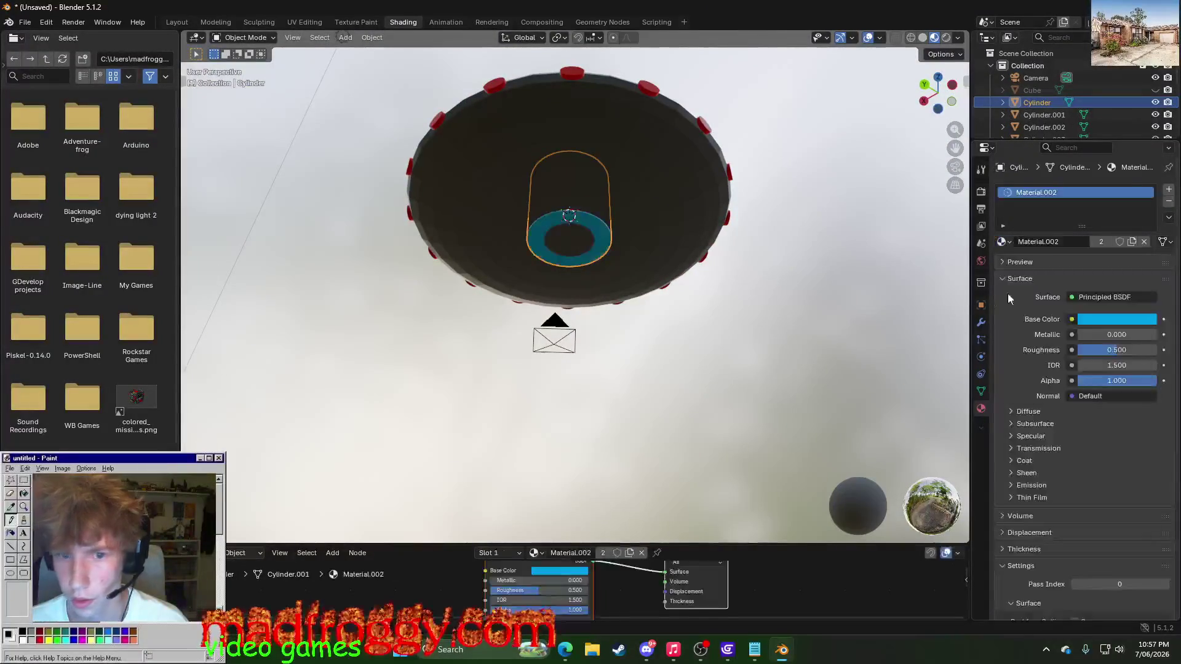
pyautogui.click(742, 330)
pyautogui.moveTo(742, 331)
pyautogui.mouseDown(button='middle')
pyautogui.moveTo(652, 349)
pyautogui.moveTo(587, 396)
pyautogui.moveTo(585, 344)
pyautogui.moveTo(469, 283)
pyautogui.mouseUp(button='middle')
pyautogui.click(460, 285)
pyautogui.click(1003, 242)
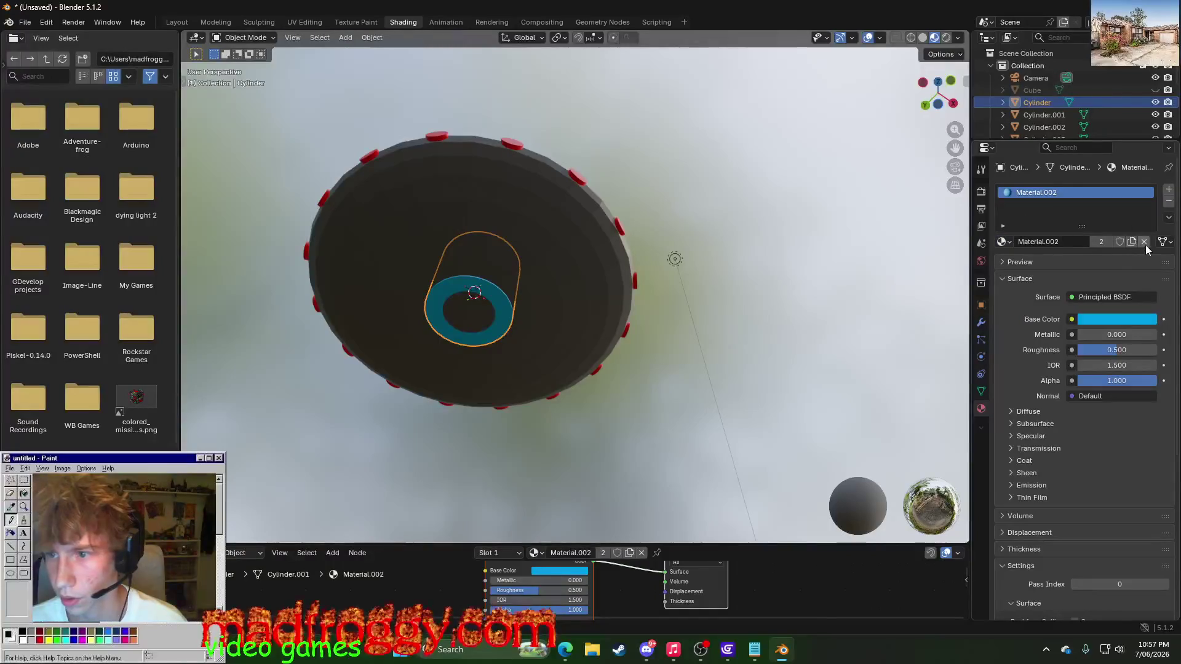
pyautogui.click(1144, 242)
# - Give the inner cylinder a new Material.004 with a saturated blue base colour, then return to the Layout workspace
pyautogui.click(1075, 247)
pyautogui.click(1081, 318)
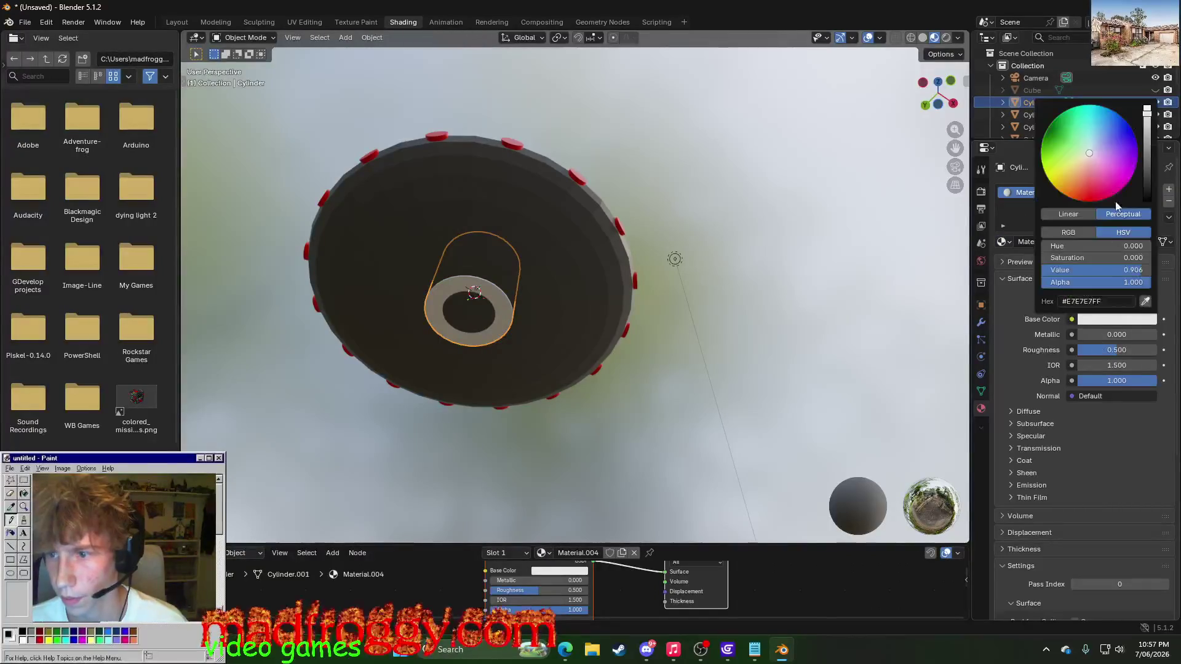
pyautogui.moveTo(1097, 158)
pyautogui.mouseDown()
pyautogui.moveTo(1135, 137)
pyautogui.moveTo(1048, 128)
pyautogui.moveTo(1132, 129)
pyautogui.mouseUp()
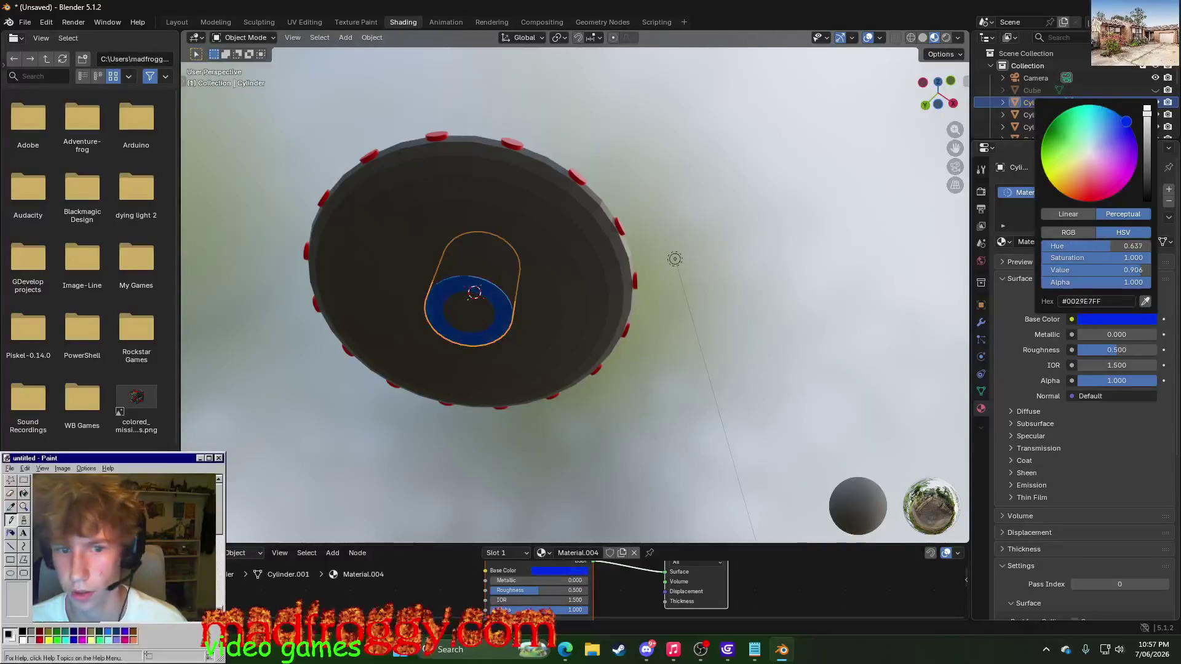
pyautogui.click(763, 246)
pyautogui.moveTo(770, 258)
pyautogui.mouseDown(button='middle')
pyautogui.moveTo(710, 340)
pyautogui.moveTo(516, 332)
pyautogui.moveTo(683, 203)
pyautogui.mouseUp(button='middle')
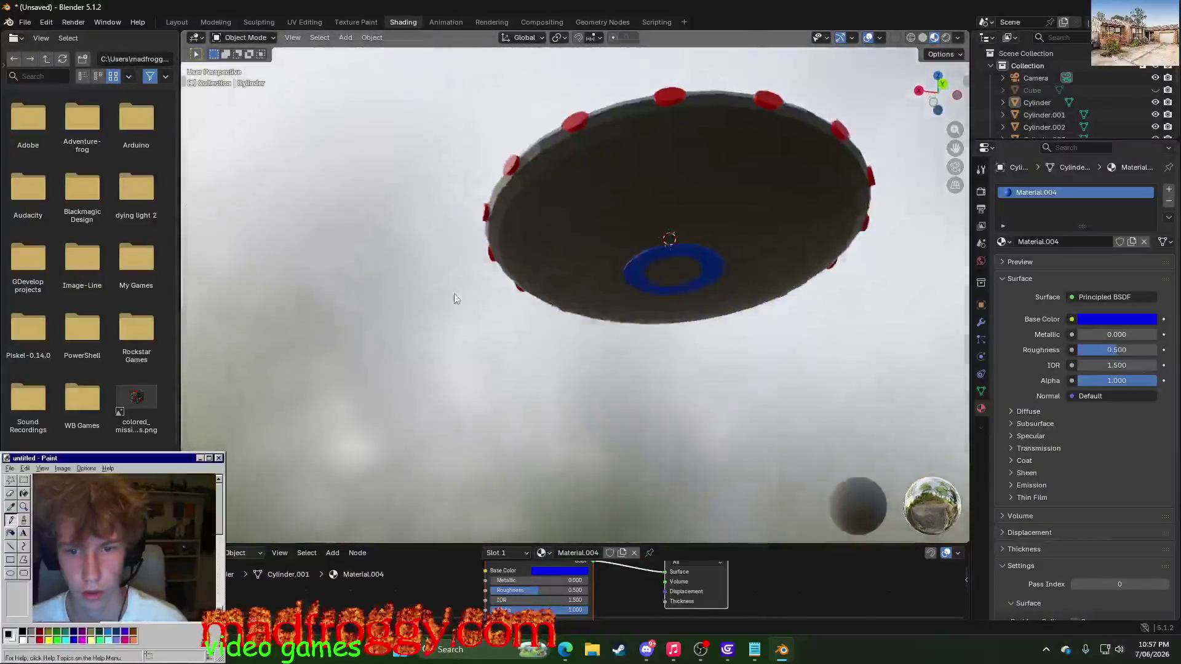
pyautogui.scroll(4, 682, 203)
pyautogui.click(176, 22)
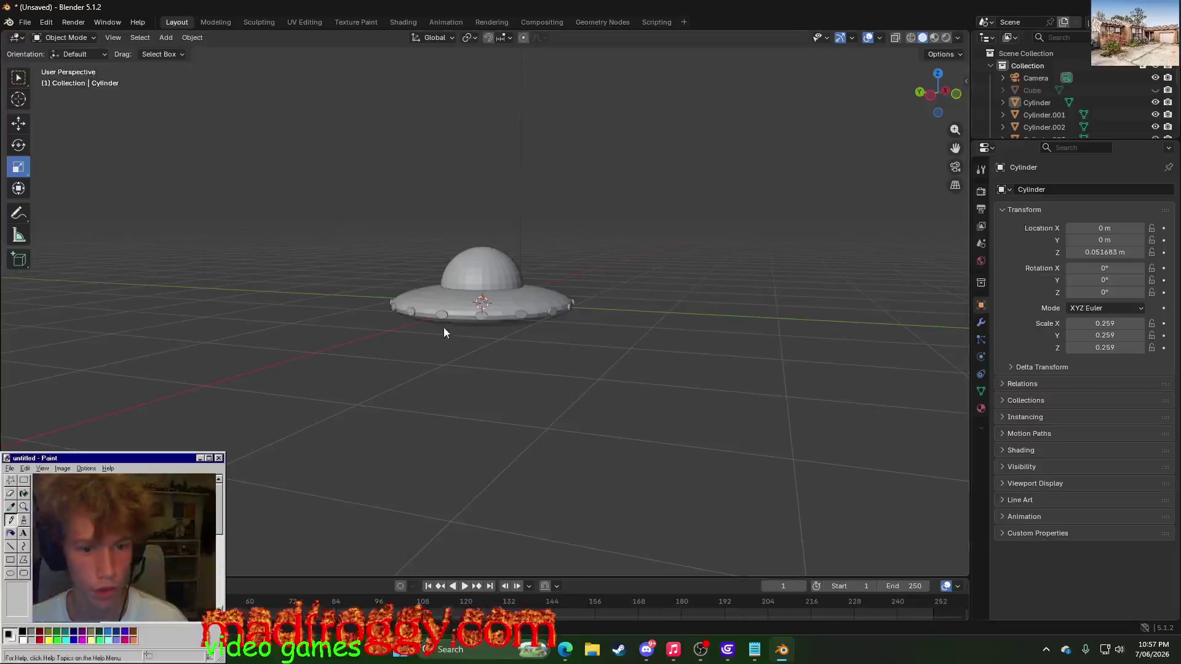
# - Move the inner cylinder slightly down along Z to about 0.047 m
pyautogui.moveTo(443, 328); pyautogui.dragTo(405, 296, button='middle')
pyautogui.scroll(5, 393, 333)
pyautogui.scroll(-2, 394, 338)
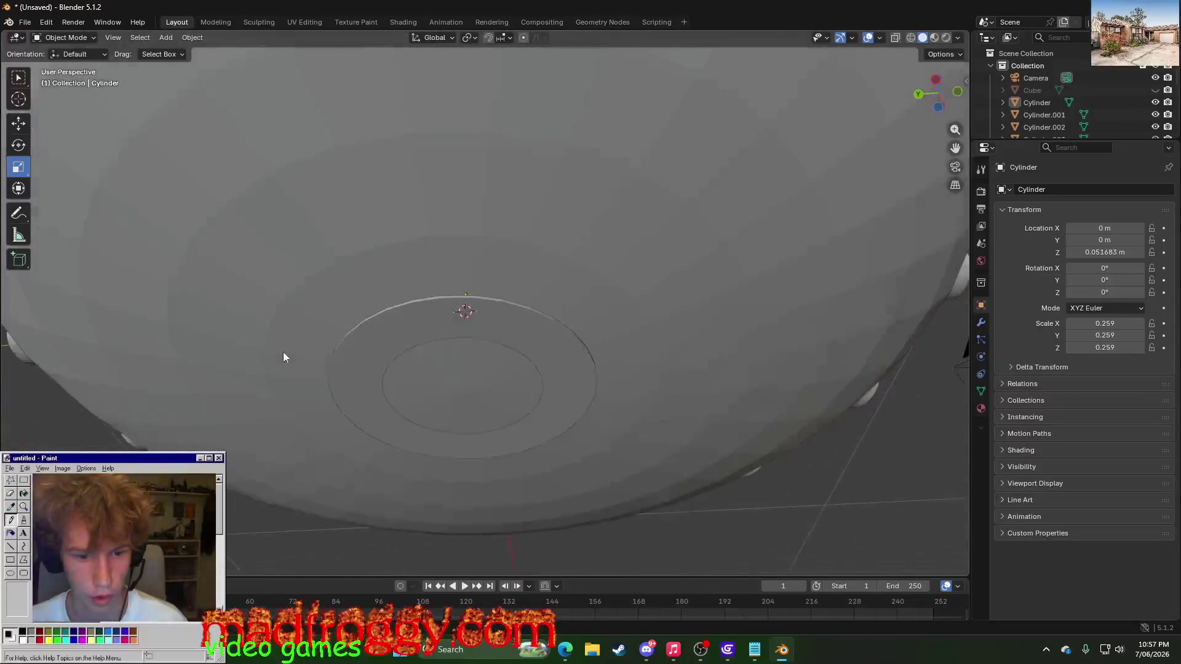
pyautogui.click(382, 347)
pyautogui.scroll(1, 222, 409)
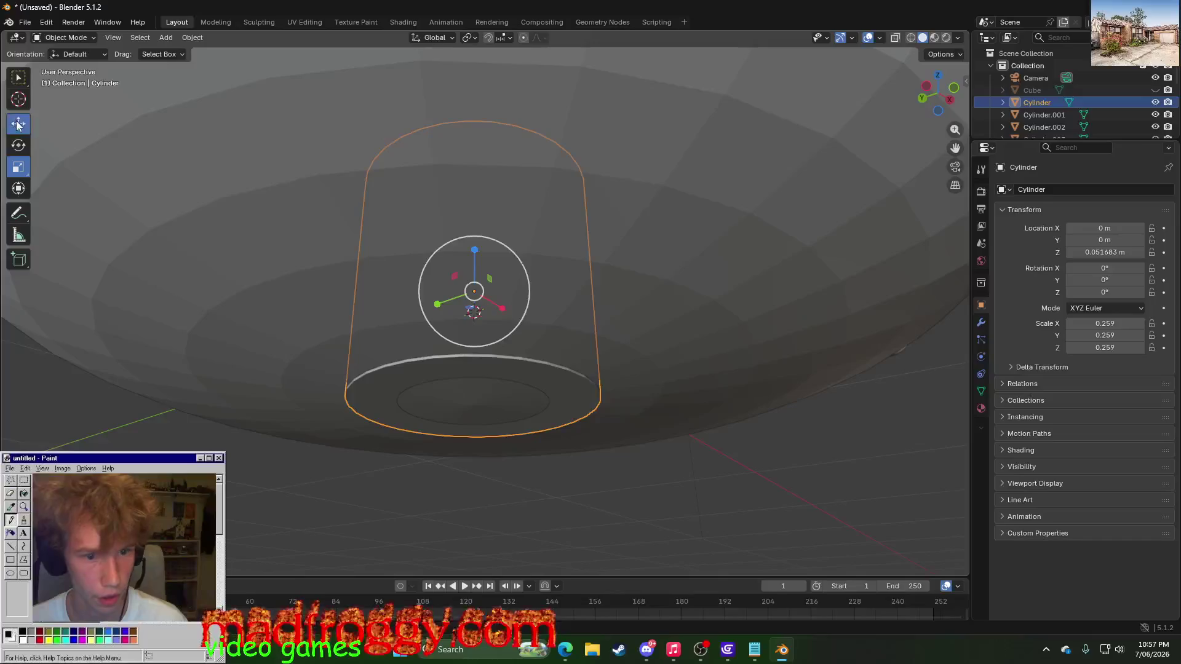
pyautogui.click(19, 122)
pyautogui.moveTo(474, 249); pyautogui.dragTo(472, 251)
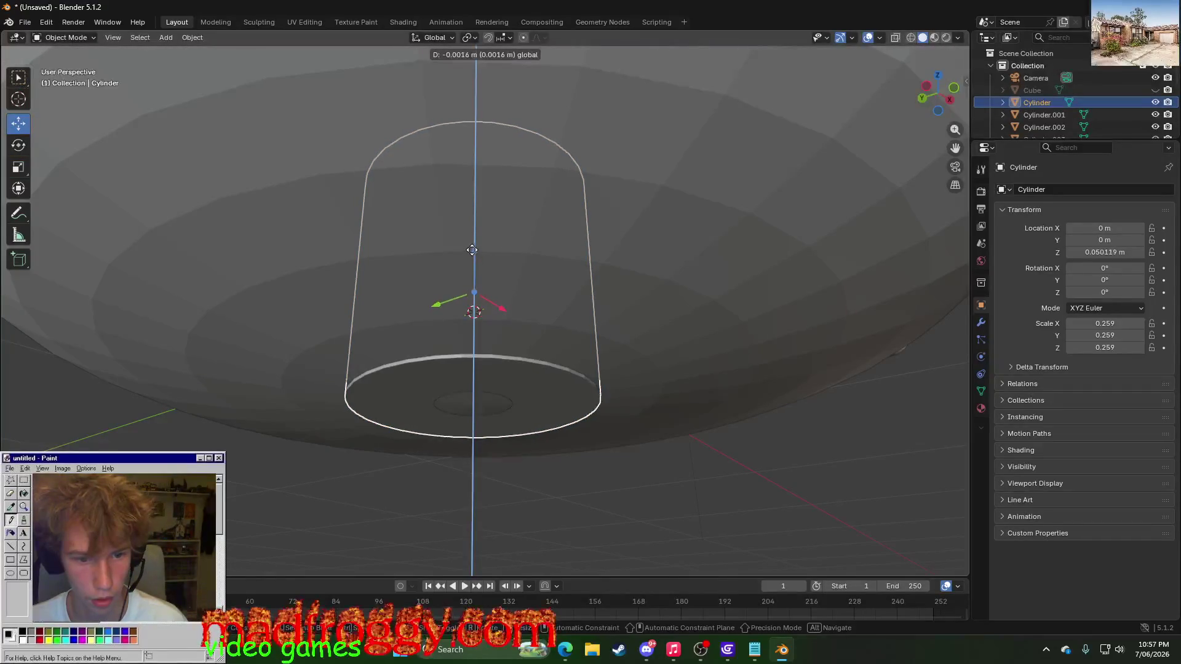
pyautogui.moveTo(472, 251); pyautogui.dragTo(471, 251)
pyautogui.click(636, 482)
# - Cycle through workspace tabs and settle back on the Shading workspace
pyautogui.click(359, 21)
pyautogui.click(400, 22)
pyautogui.click(307, 23)
pyautogui.click(544, 22)
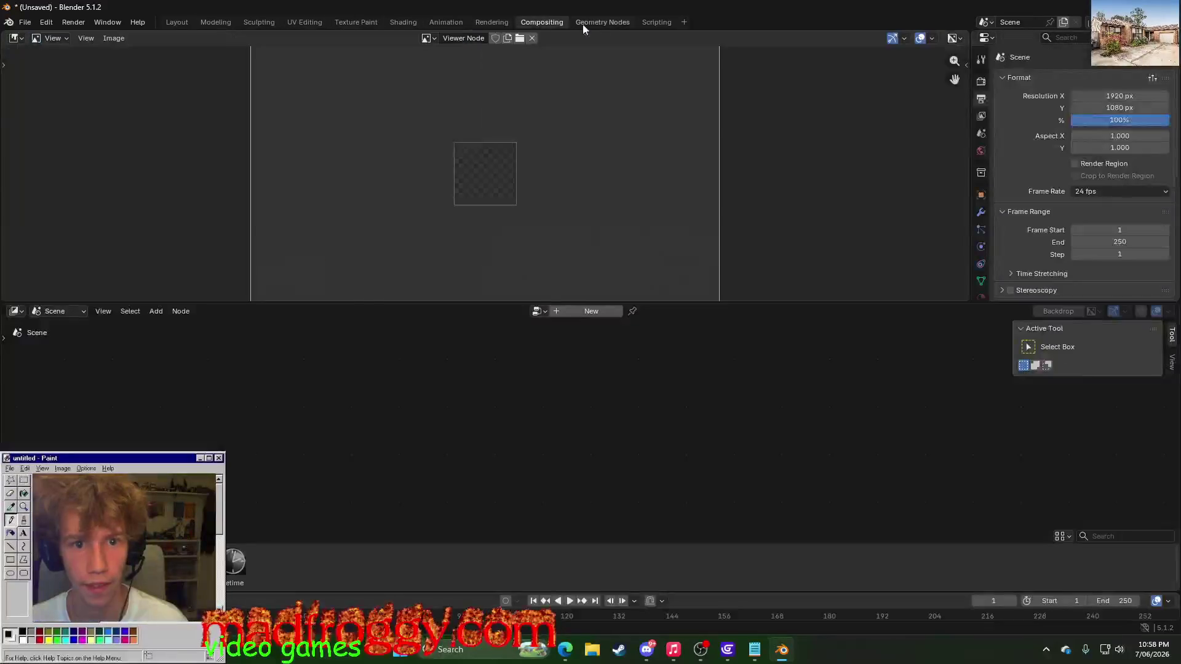
pyautogui.click(591, 23)
pyautogui.click(457, 23)
pyautogui.click(400, 23)
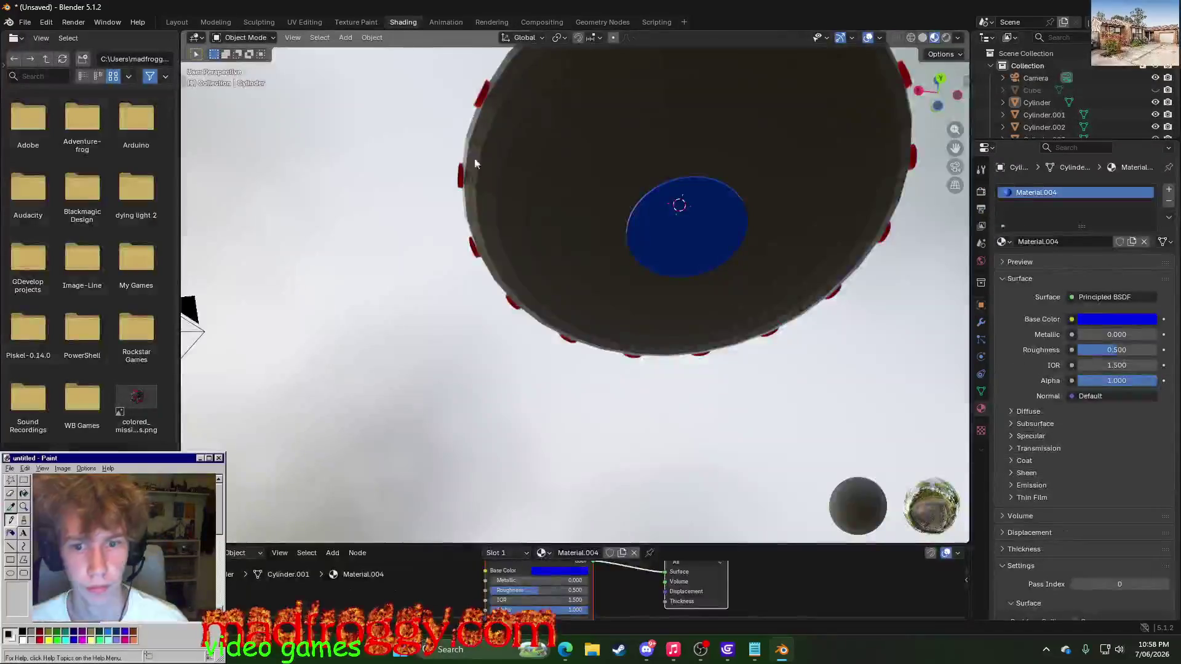
pyautogui.moveTo(361, 254)
pyautogui.mouseDown(button='middle')
pyautogui.moveTo(458, 331)
pyautogui.moveTo(553, 231)
pyautogui.mouseUp(button='middle')
pyautogui.scroll(-3, 456, 334)
# - Adjust the inner cylinder's Material.004 to a brighter violet blue (2000FF), then select the dome
pyautogui.click(634, 293)
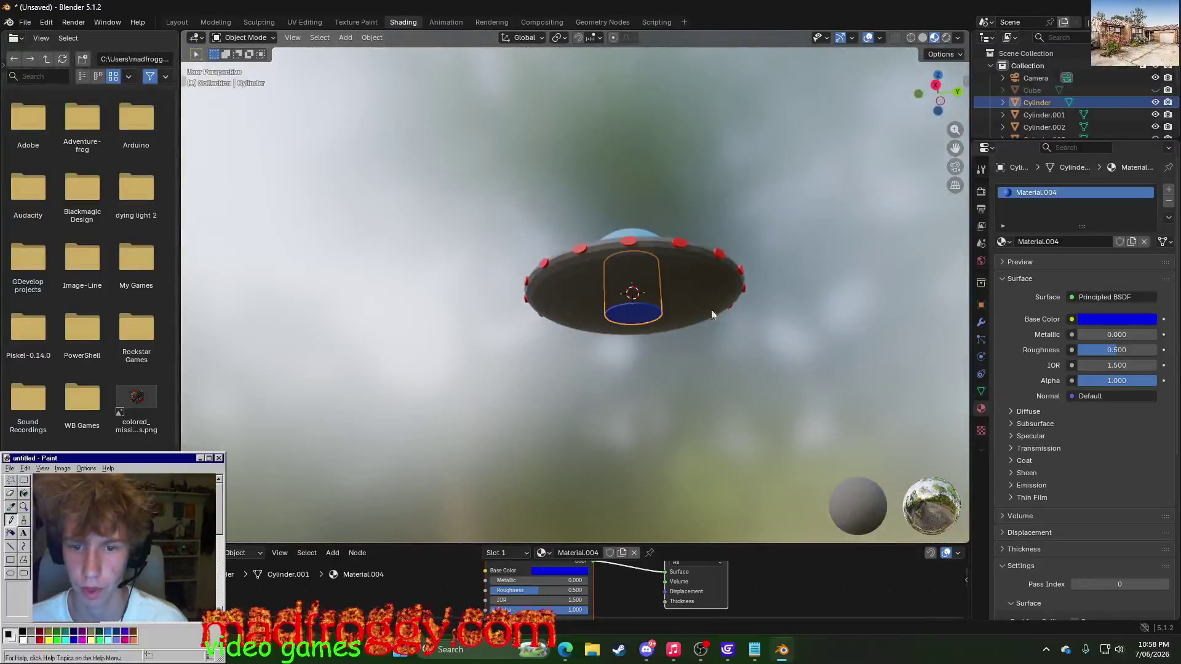
pyautogui.click(1092, 320)
pyautogui.moveTo(1146, 139)
pyautogui.mouseDown()
pyautogui.moveTo(1147, 106)
pyautogui.moveTo(1139, 146)
pyautogui.moveTo(1133, 136)
pyautogui.mouseUp()
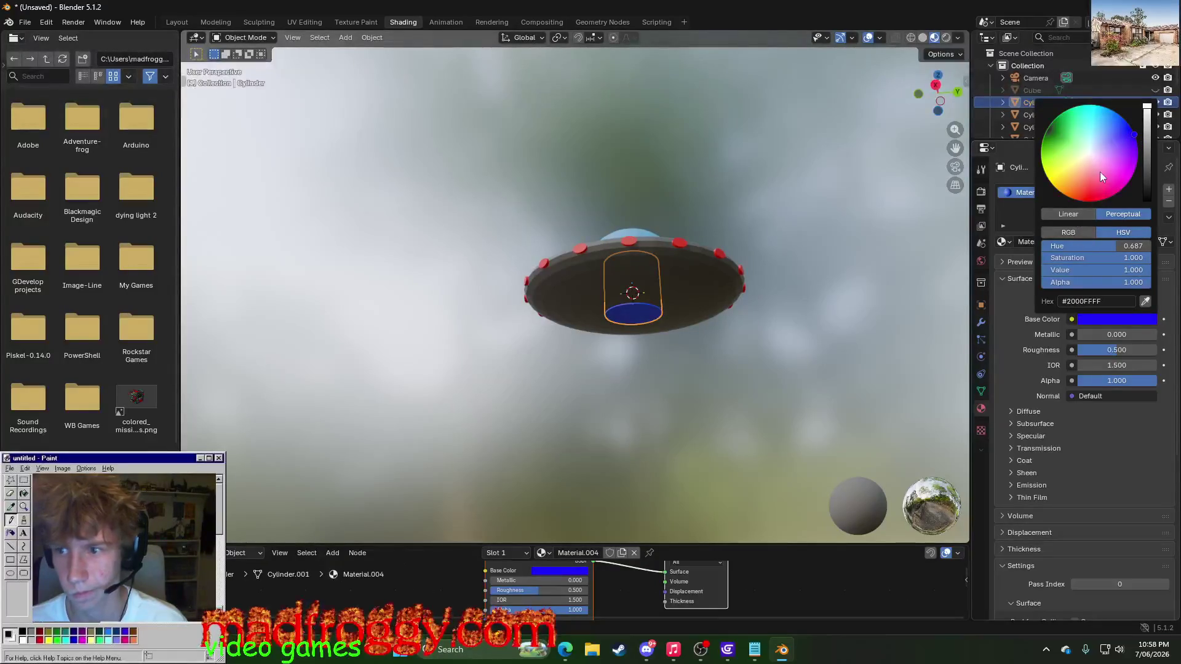
pyautogui.moveTo(788, 289)
pyautogui.mouseDown(button='middle')
pyautogui.moveTo(801, 246)
pyautogui.moveTo(853, 356)
pyautogui.moveTo(909, 303)
pyautogui.moveTo(817, 380)
pyautogui.mouseUp(button='middle')
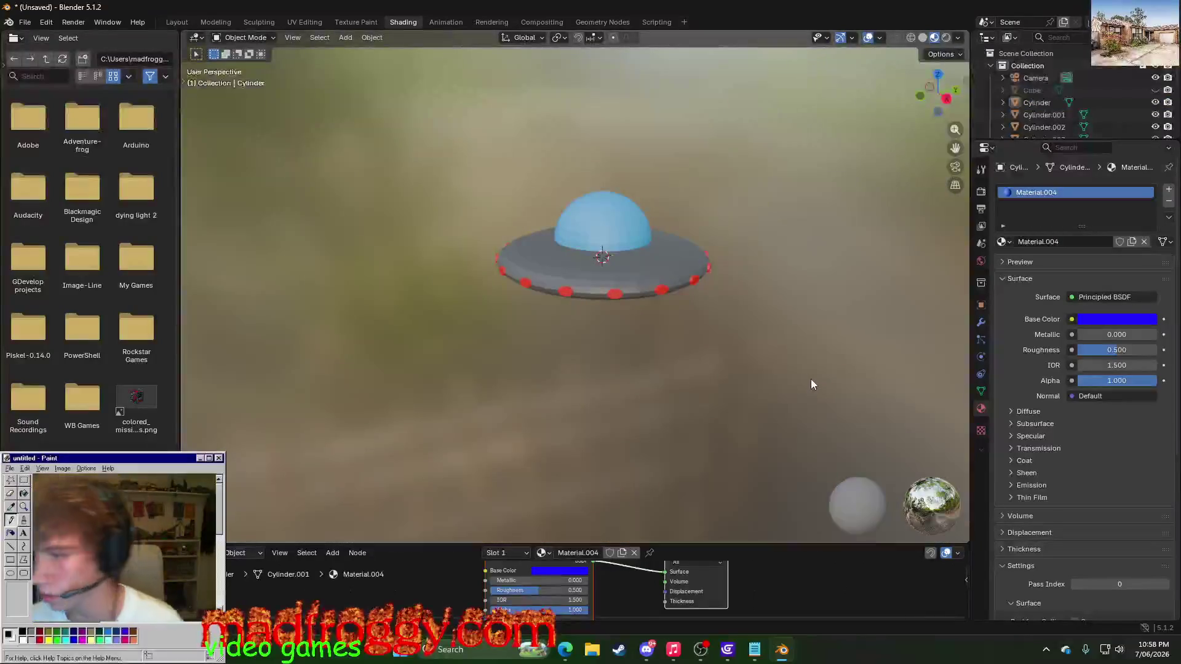
pyautogui.click(585, 199)
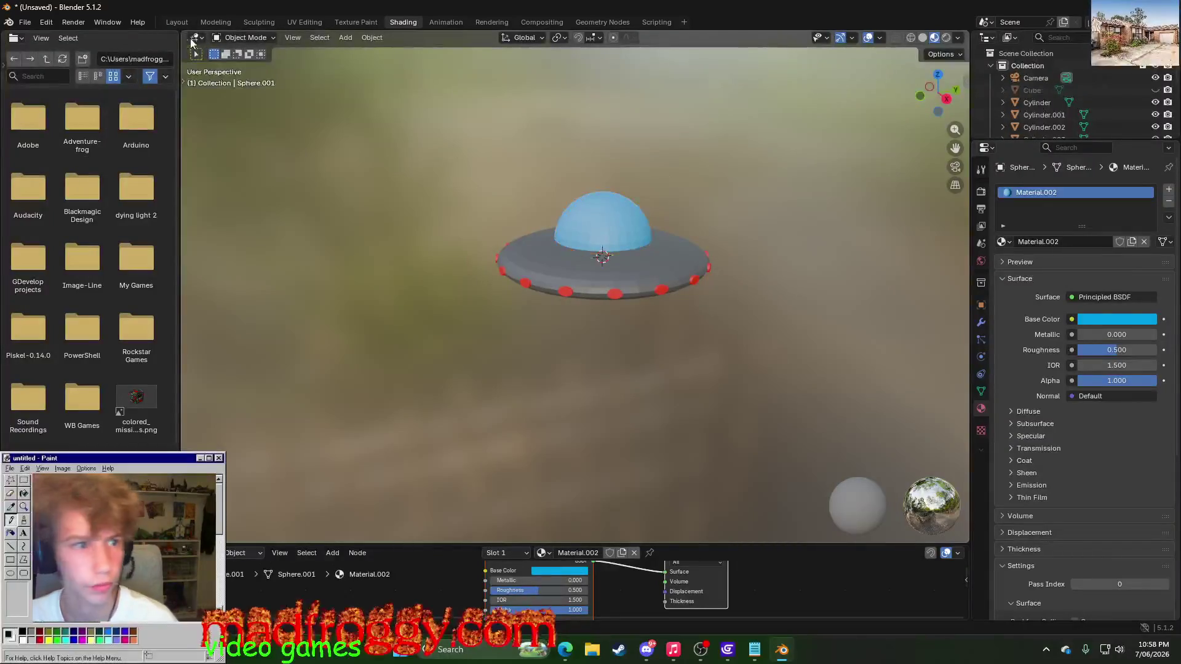
pyautogui.click(25, 22)
pyautogui.moveTo(46, 197)
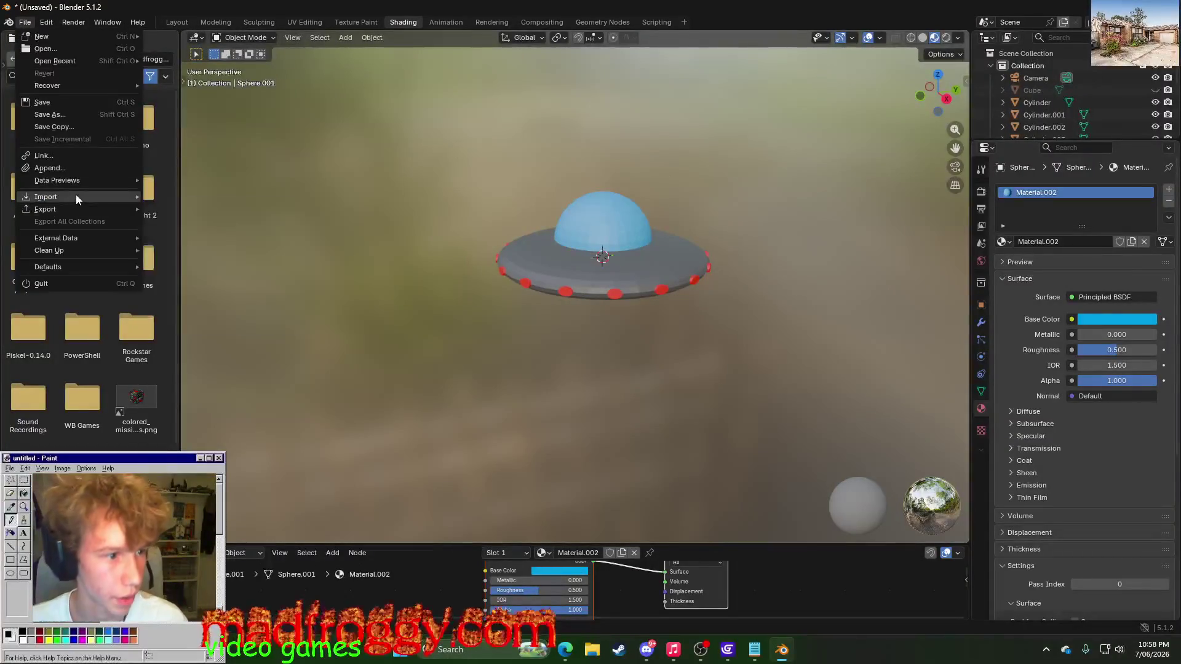
pyautogui.click(258, 318)
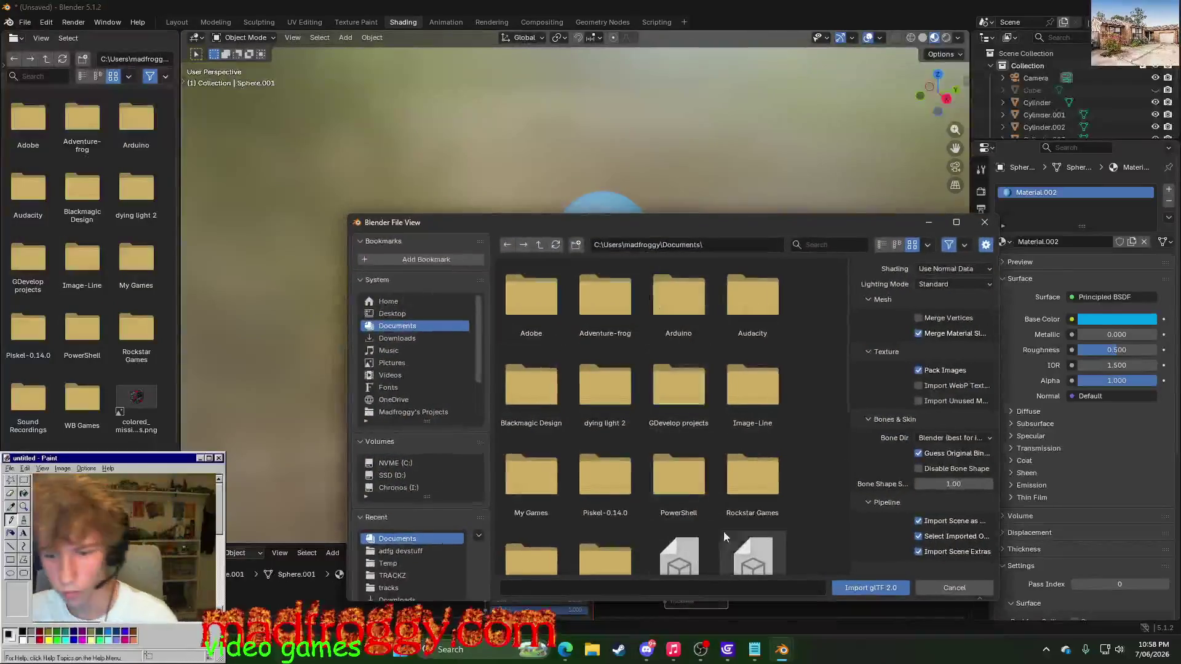
pyautogui.scroll(-3, 771, 526)
pyautogui.click(692, 589)
pyautogui.write('evilSpaceship')
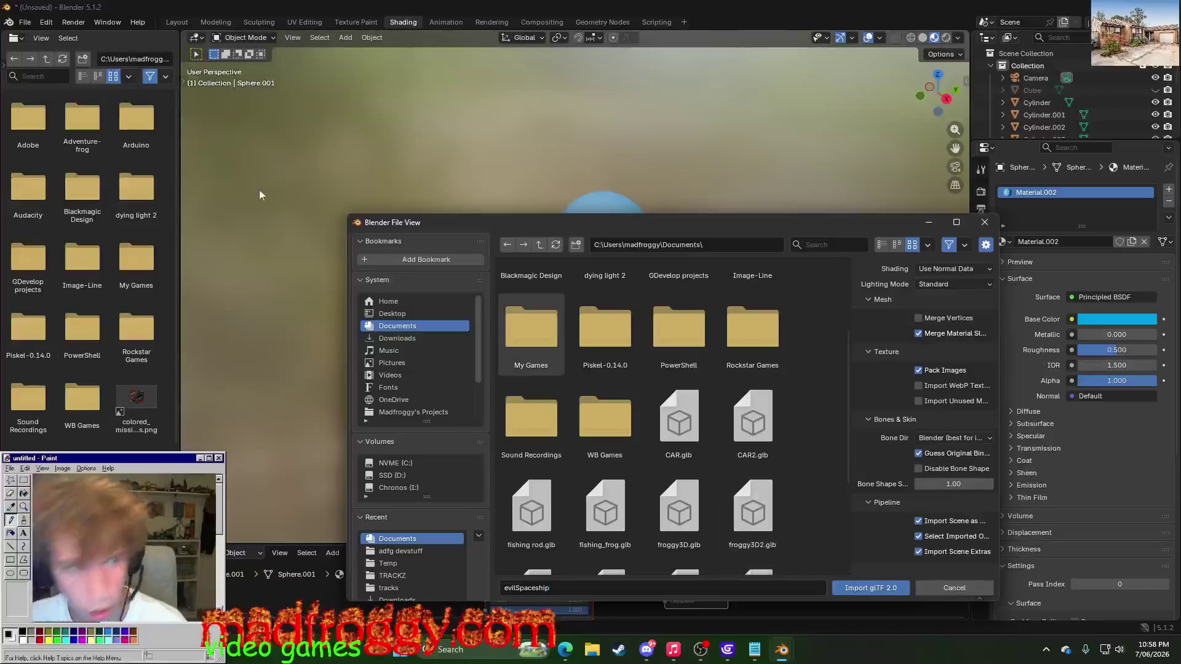
pyautogui.click(954, 588)
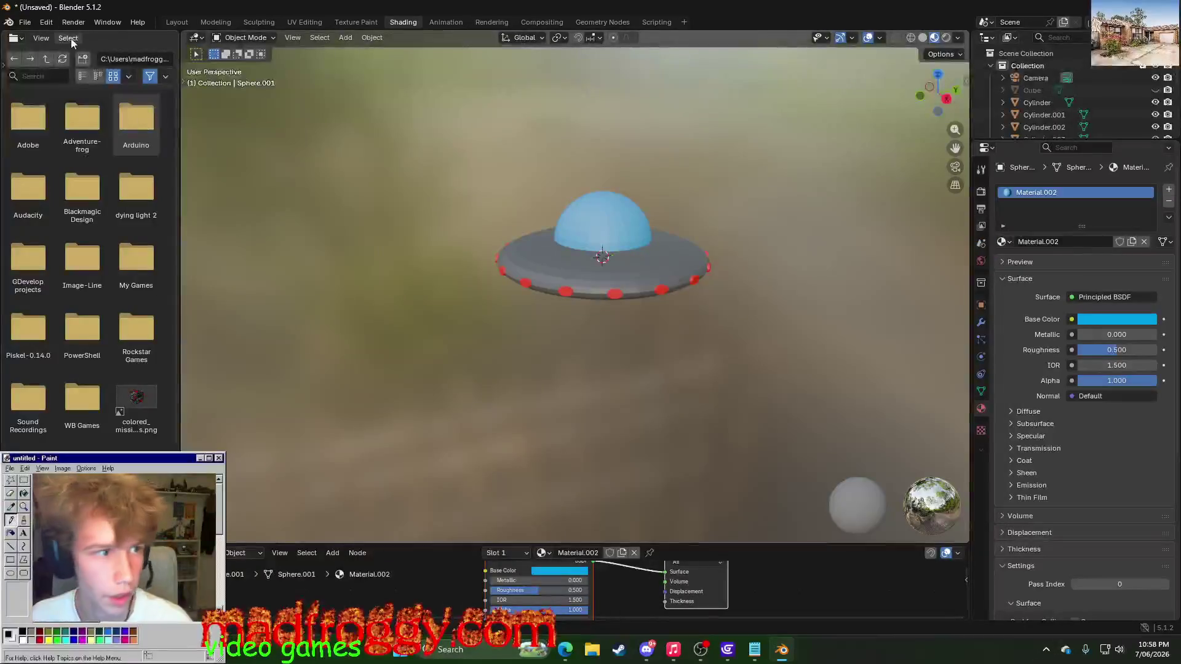
pyautogui.click(26, 22)
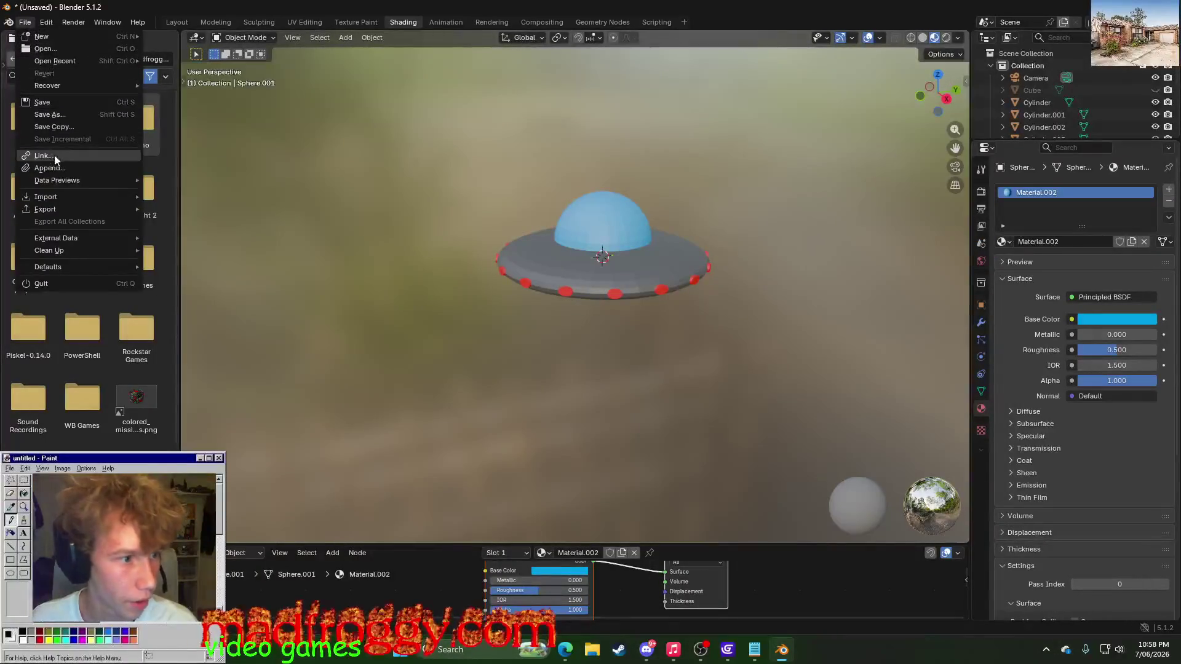
# - Export the UFO as the glTF binary EvilSpaceship.glb in the Documents folder
pyautogui.moveTo(45, 208)
pyautogui.click(221, 309)
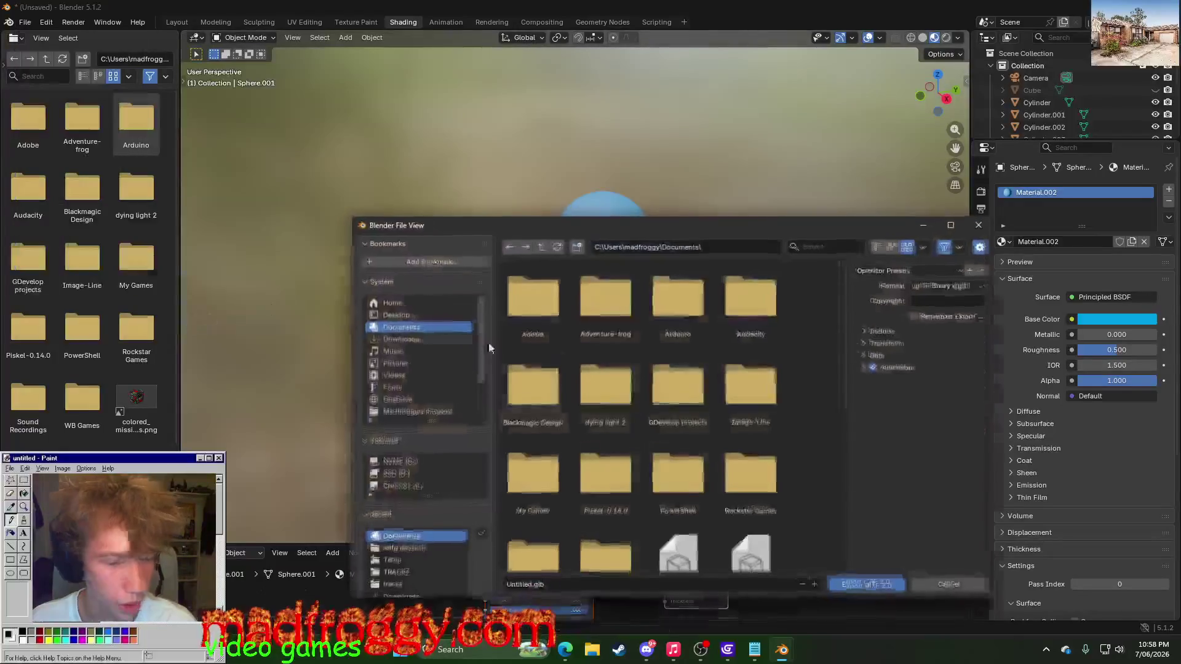
pyautogui.click(535, 587)
pyautogui.write('EvilSpaceship')
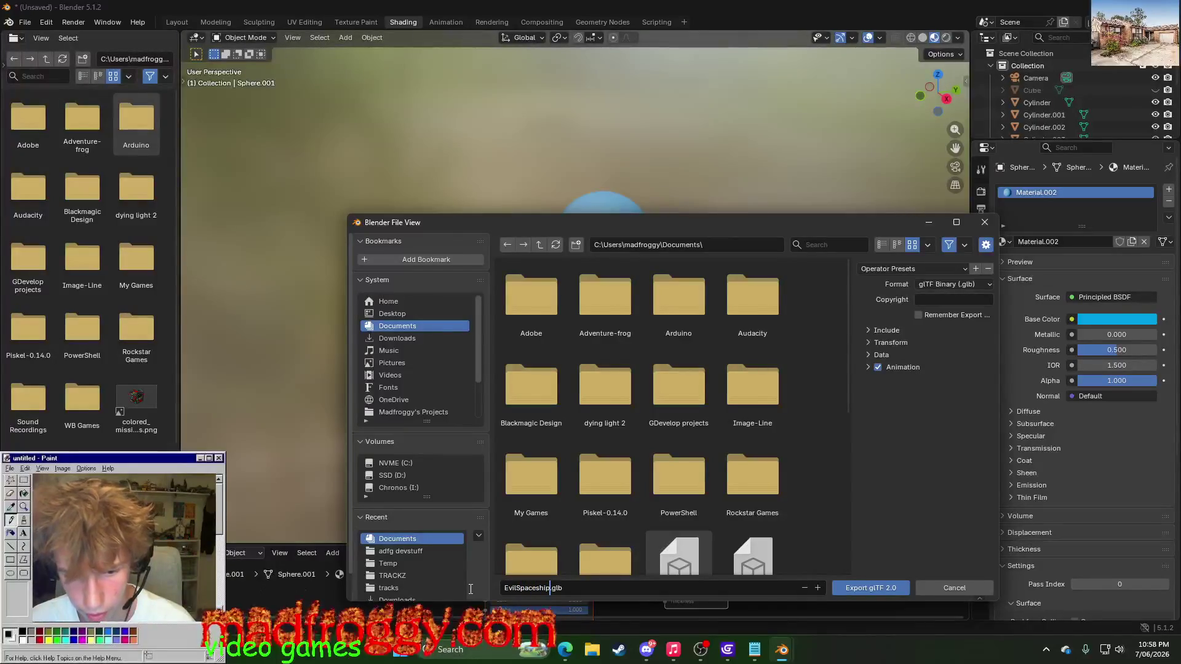
pyautogui.click(853, 590)
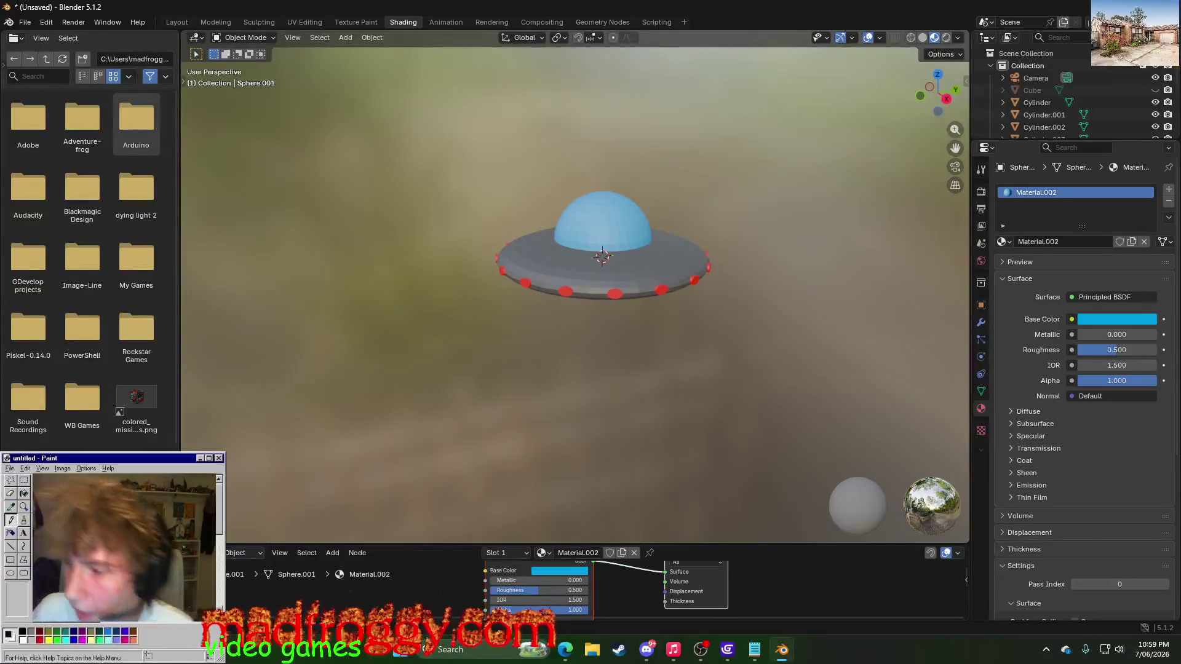
# - Switch to GDevelop, check the Game Scene in the project overview, and add a new 3D Model object
pyautogui.hotkey('alt', 'Tab')
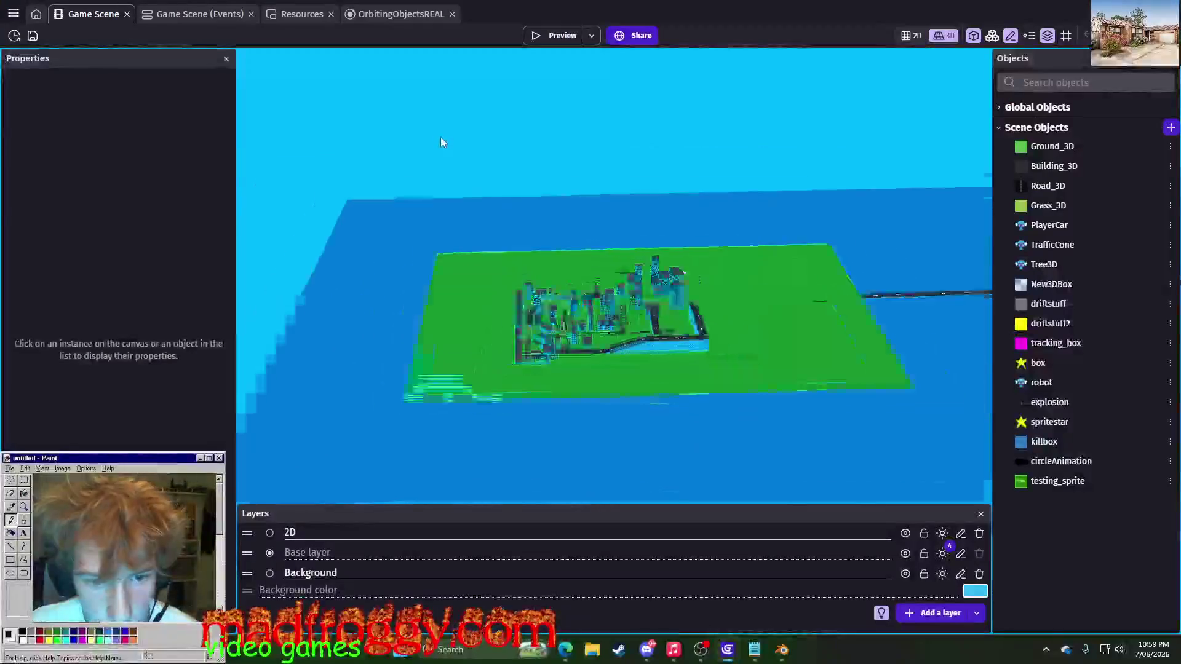
pyautogui.moveTo(440, 143); pyautogui.dragTo(578, 147, button='middle')
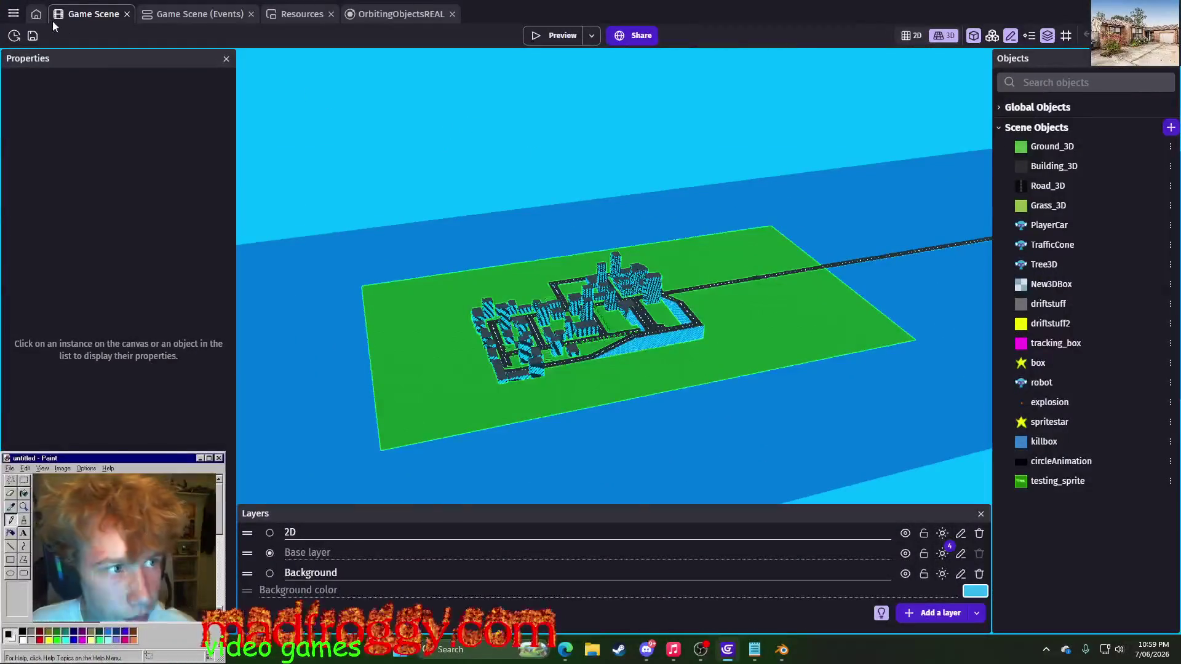
pyautogui.click(14, 13)
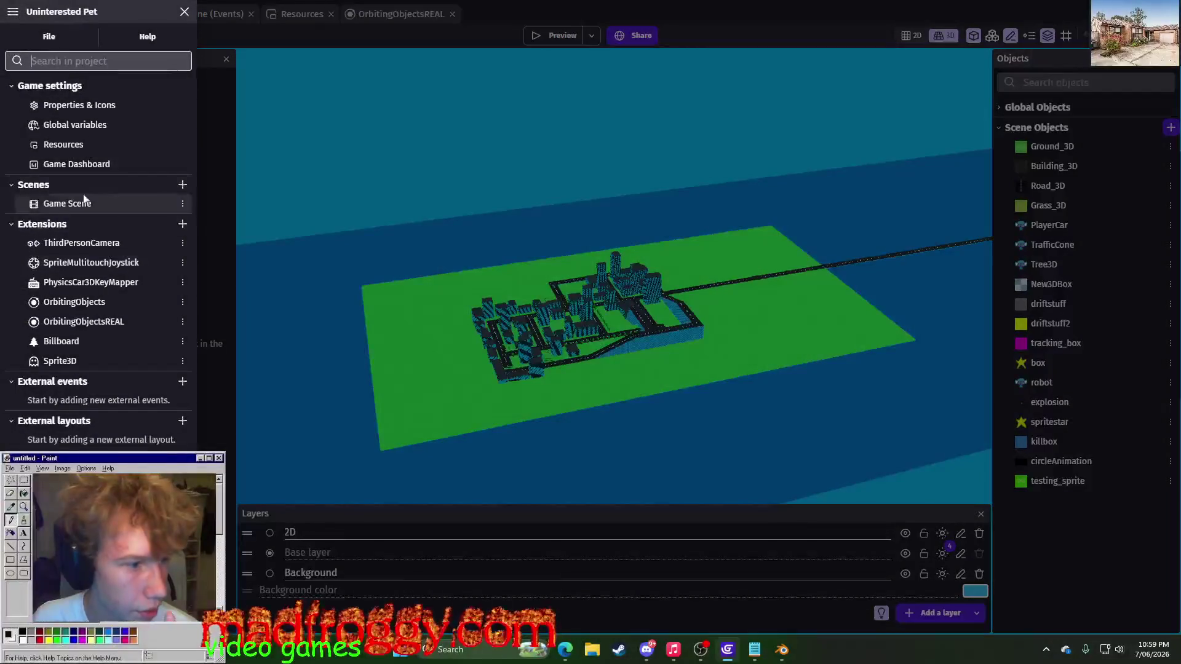
pyautogui.click(182, 203)
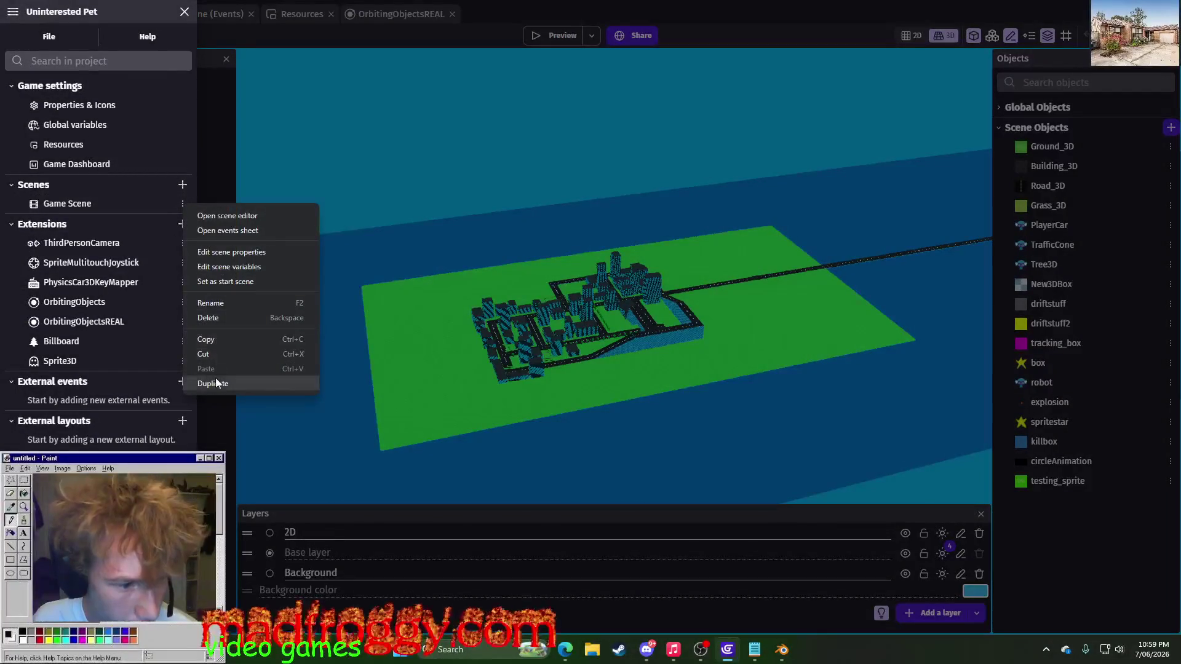
pyautogui.click(569, 188)
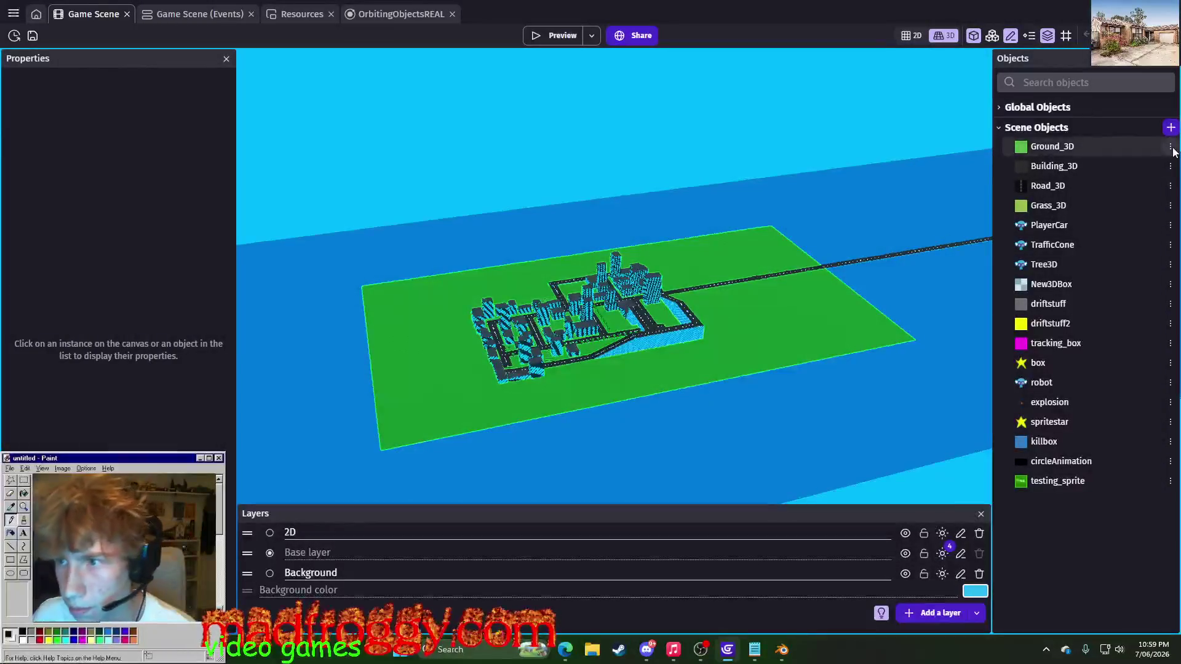
pyautogui.click(1170, 126)
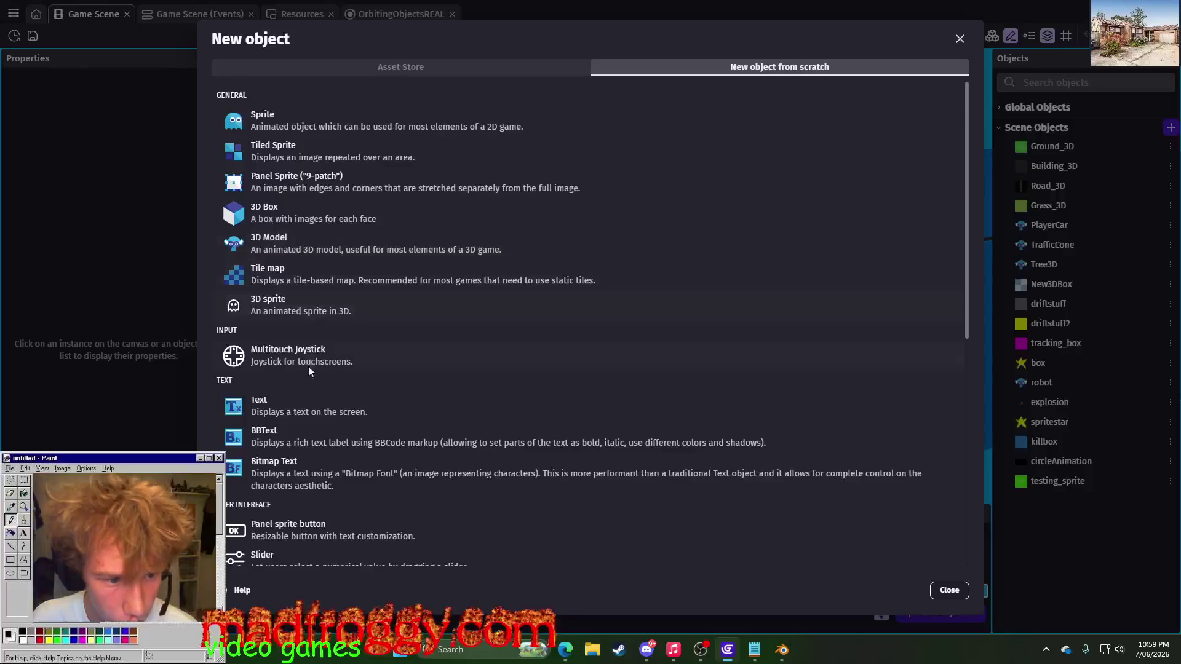
pyautogui.scroll(-1, 291, 185)
pyautogui.scroll(1, 285, 179)
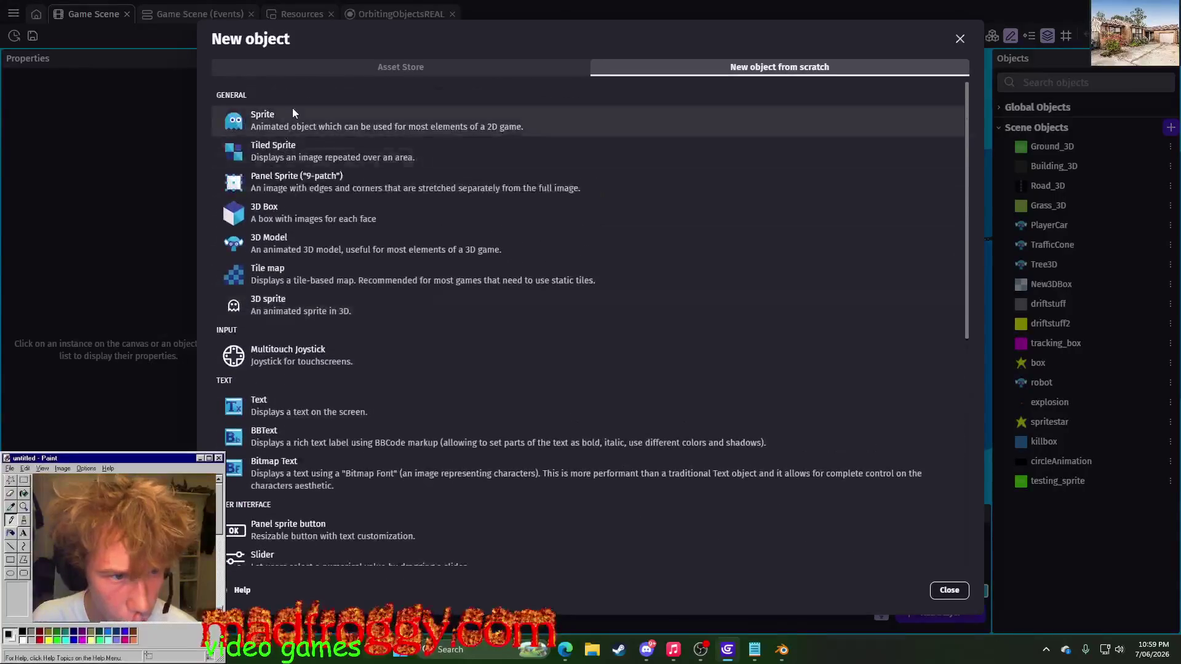
pyautogui.click(303, 231)
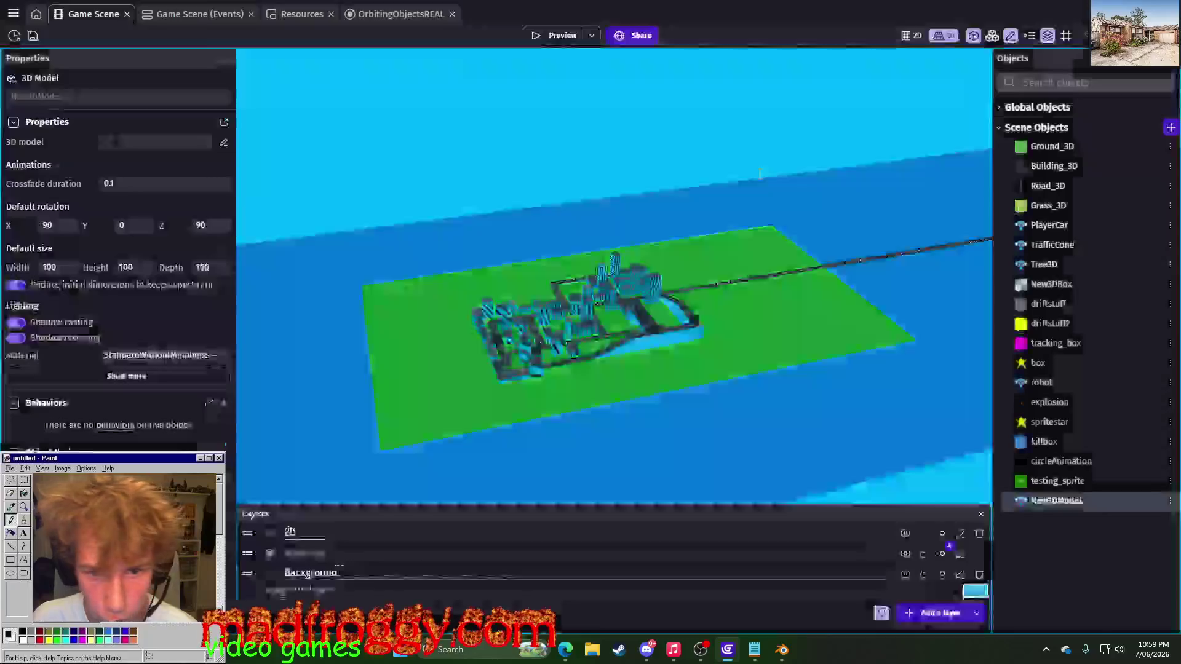
# - Load EvilSpaceship.glb from Documents as the object's model file, then return to Blender
pyautogui.click(934, 166)
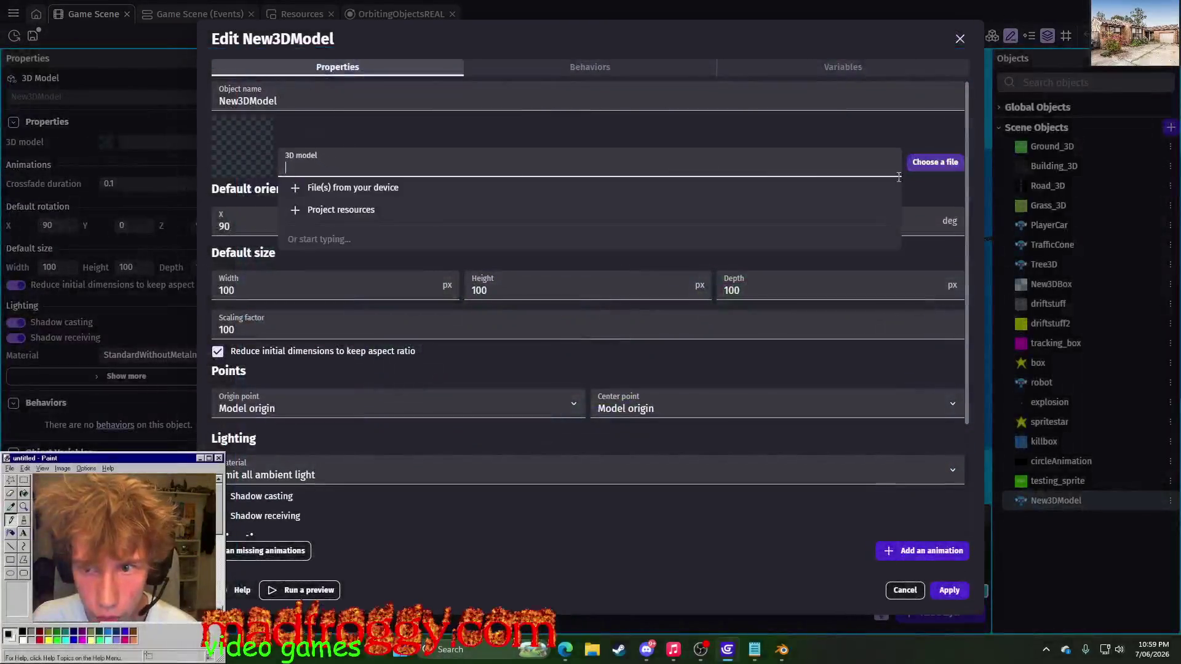
pyautogui.click(595, 184)
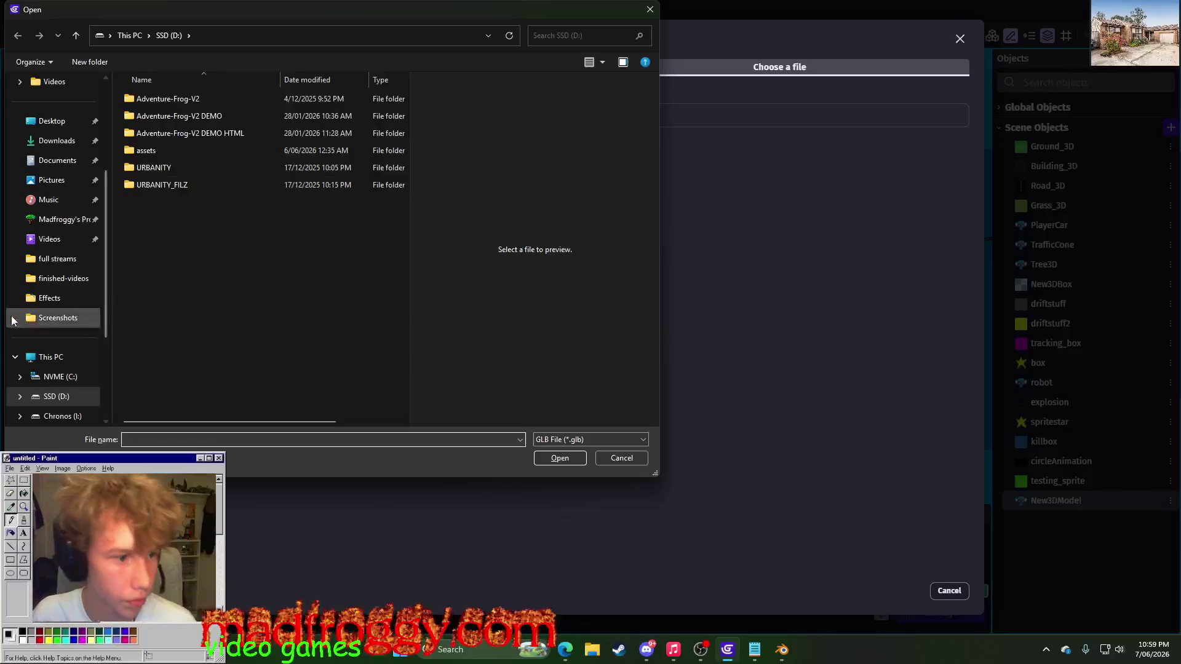
pyautogui.click(51, 162)
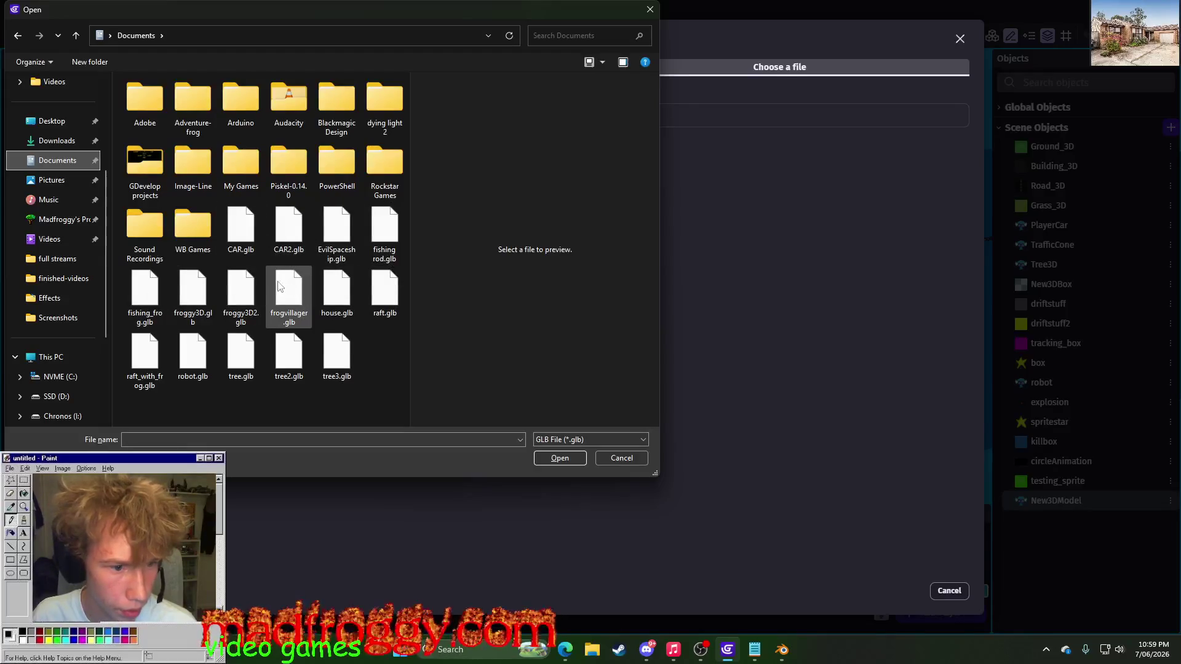
pyautogui.click(337, 238)
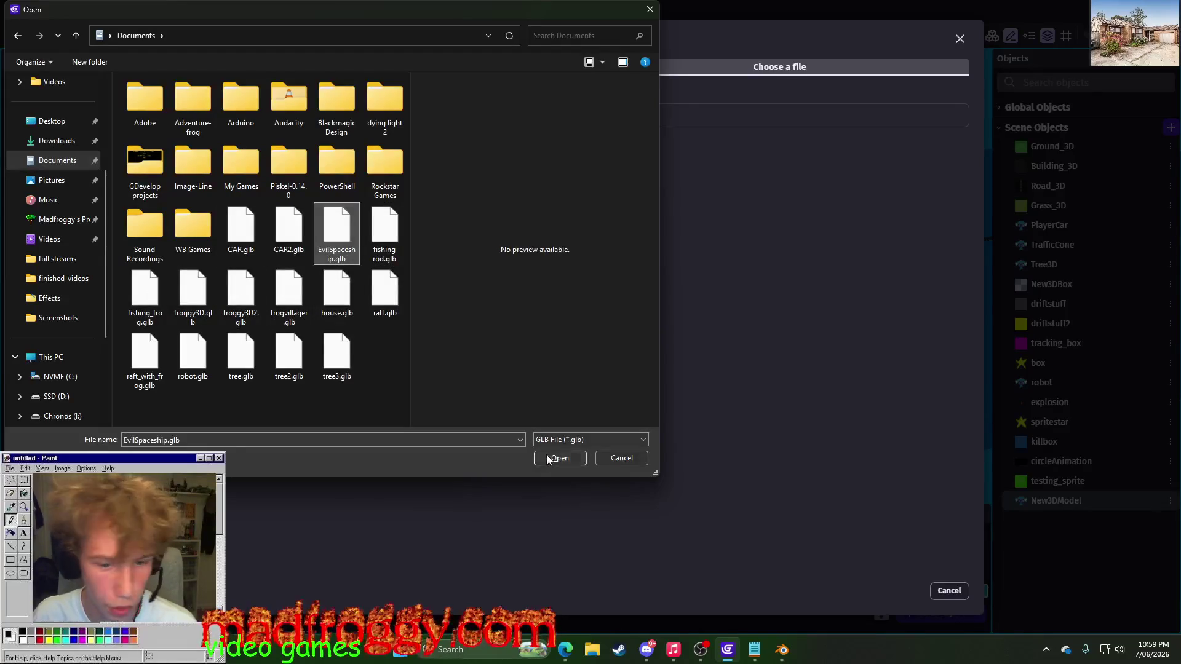
pyautogui.click(557, 459)
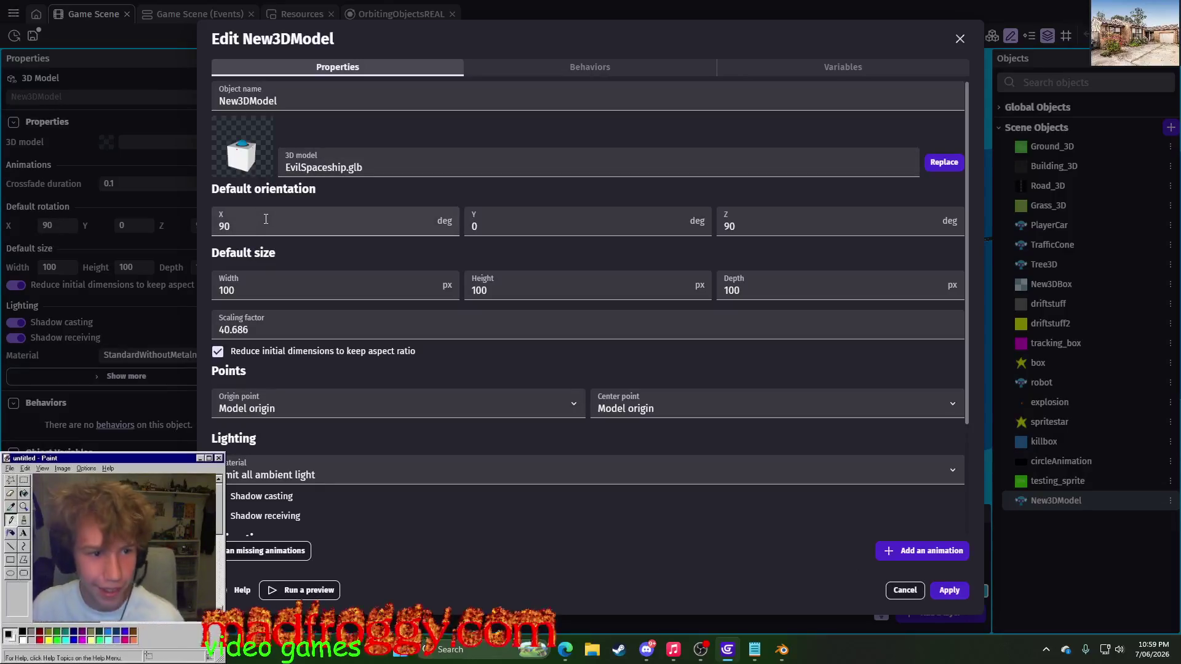
pyautogui.hotkey('alt', 'Tab')
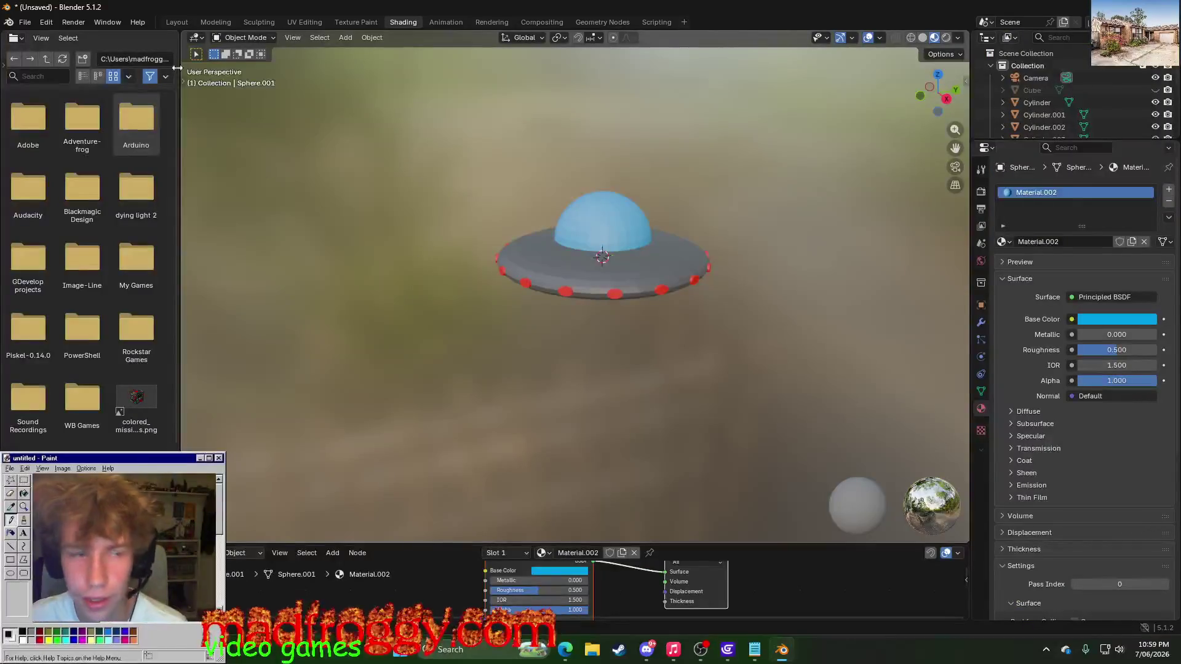
# - In the Layout workspace, unhide the Cube object from the outliner
pyautogui.click(175, 21)
pyautogui.moveTo(254, 150); pyautogui.dragTo(271, 303, button='middle')
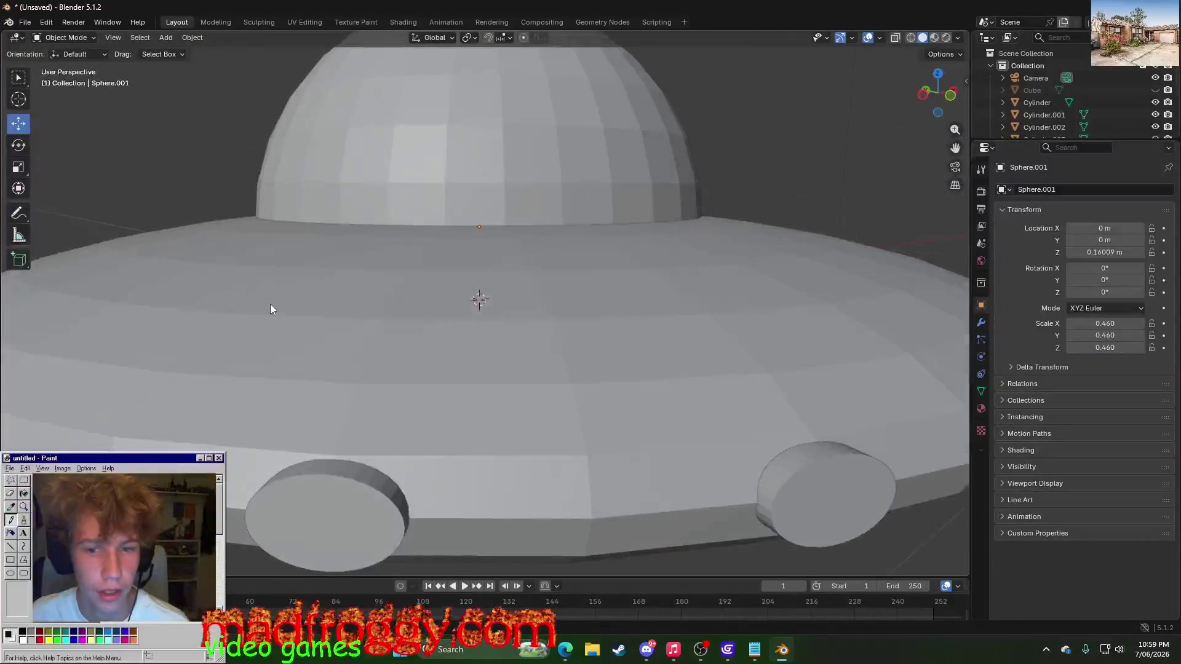
pyautogui.scroll(-3, 271, 303)
pyautogui.scroll(3, 485, 281)
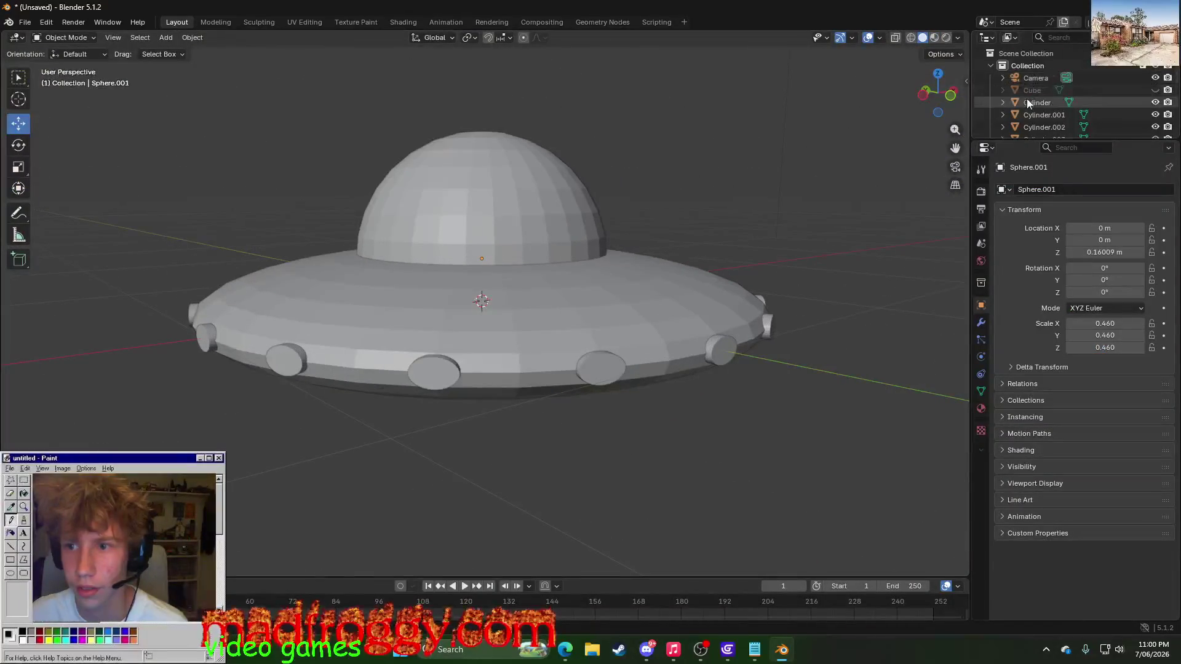
pyautogui.click(1029, 92)
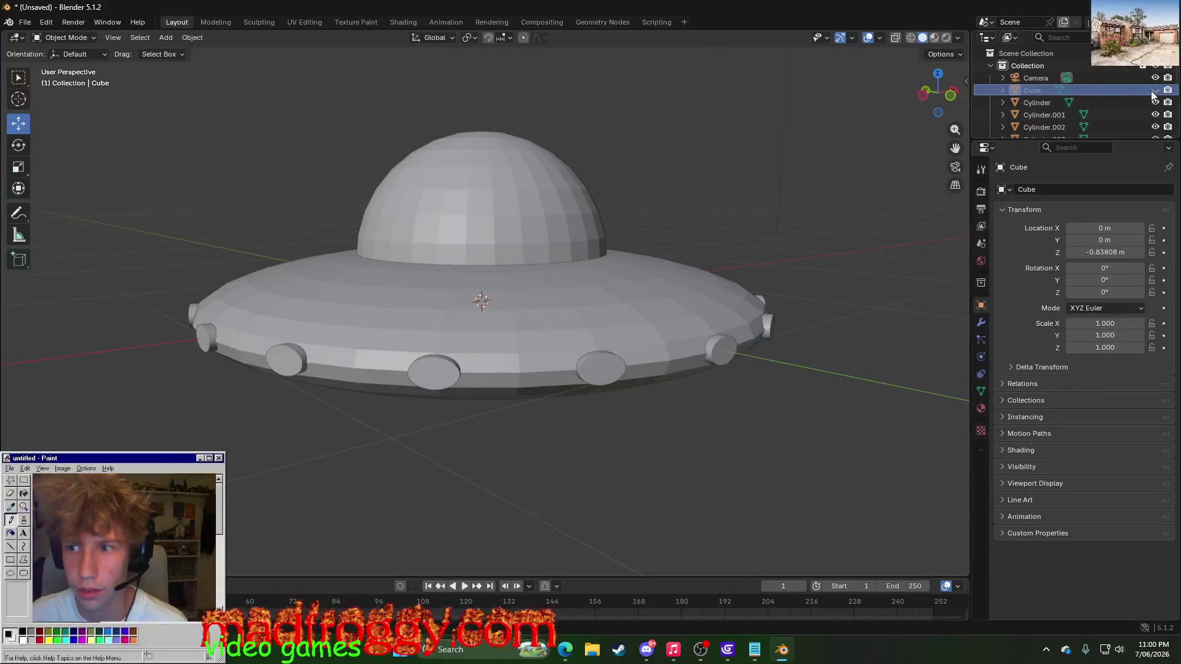
pyautogui.hotkey('alt', 'h')
pyautogui.scroll(-4, 656, 345)
# - Select the cube and scale it up about fivefold to 5.139 with the Scale gizmo
pyautogui.moveTo(656, 344)
pyautogui.mouseDown(button='middle')
pyautogui.moveTo(674, 287)
pyautogui.moveTo(698, 335)
pyautogui.moveTo(632, 400)
pyautogui.moveTo(297, 376)
pyautogui.moveTo(250, 327)
pyautogui.mouseUp(button='middle')
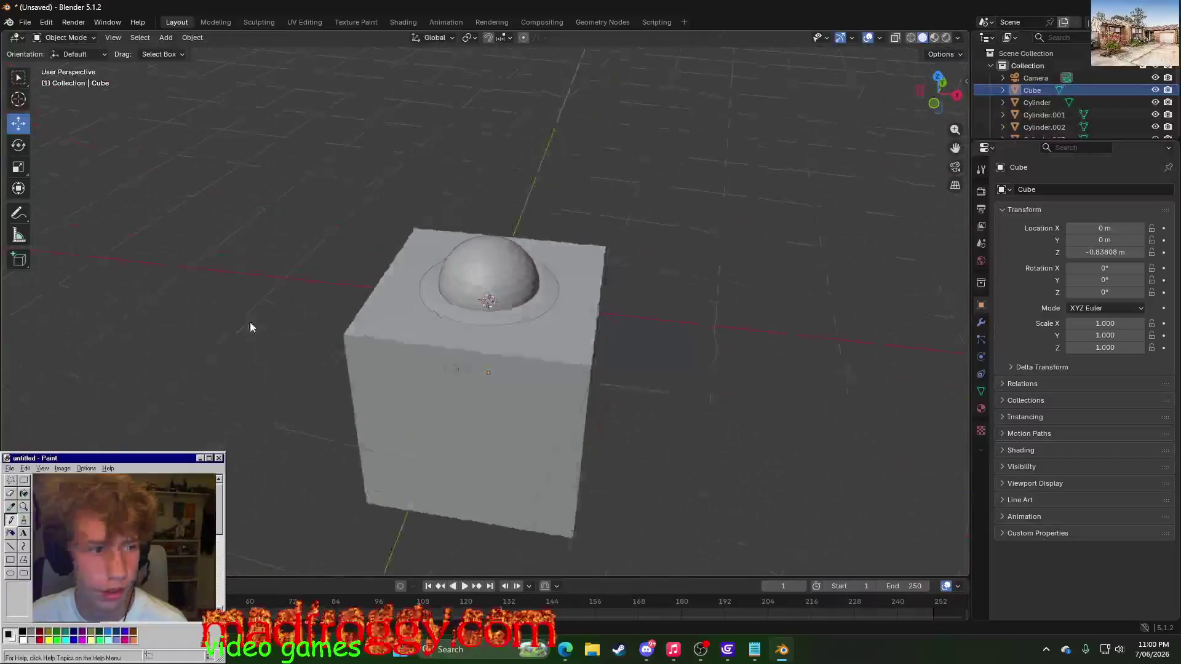
pyautogui.click(19, 167)
pyautogui.moveTo(333, 417); pyautogui.dragTo(409, 395, button='middle')
pyautogui.click(409, 395)
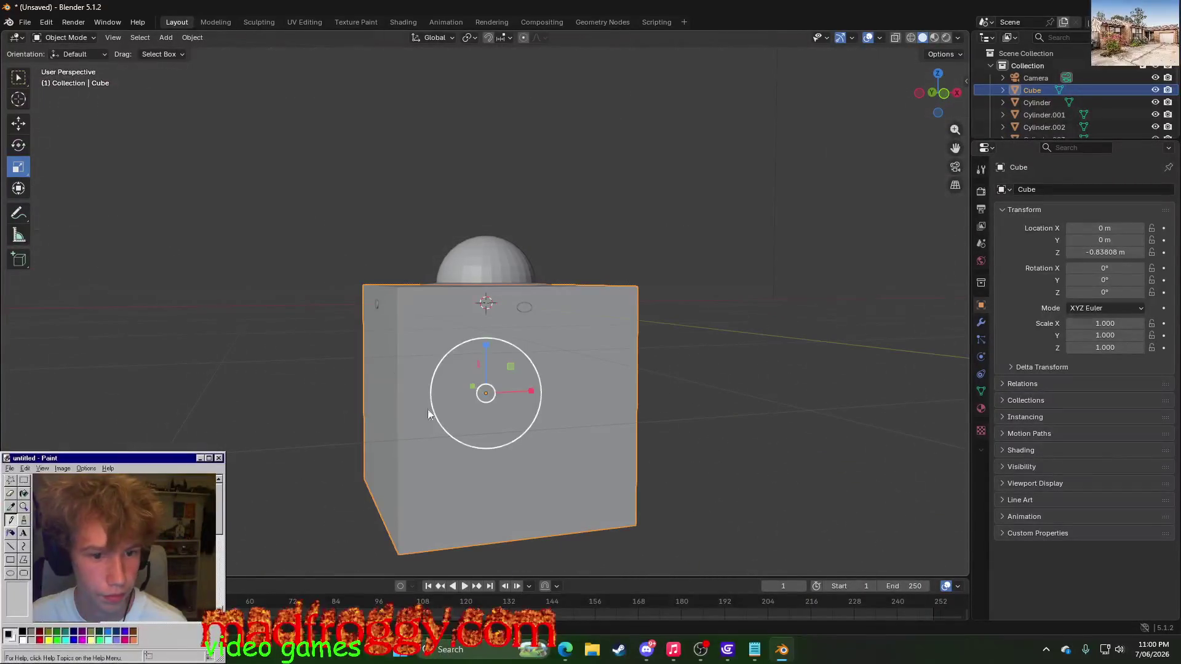
pyautogui.click(19, 123)
pyautogui.moveTo(538, 434)
pyautogui.mouseDown(button='middle')
pyautogui.moveTo(342, 403)
pyautogui.moveTo(247, 428)
pyautogui.moveTo(166, 409)
pyautogui.moveTo(187, 388)
pyautogui.moveTo(163, 388)
pyautogui.mouseUp(button='middle')
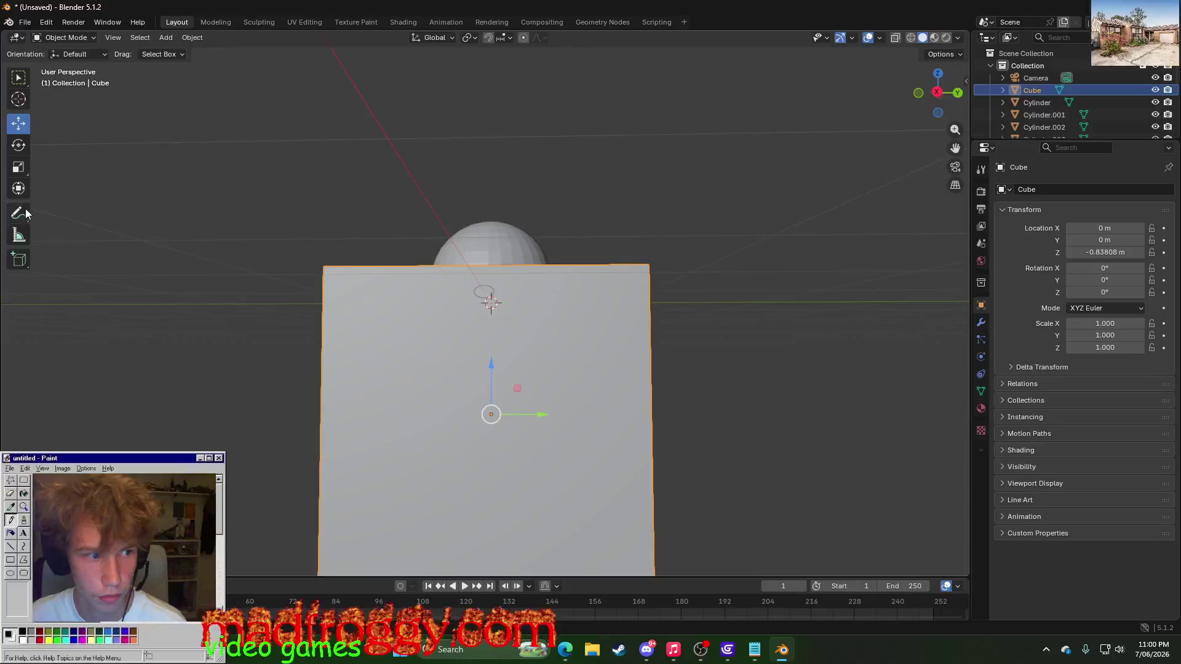
pyautogui.click(19, 188)
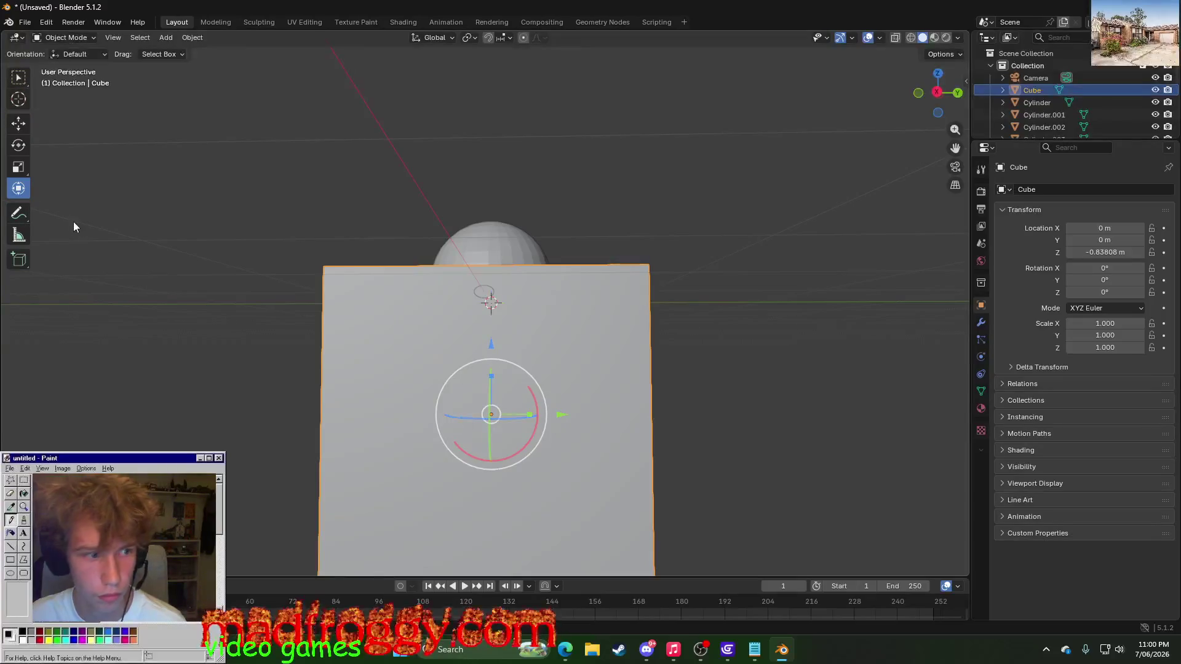
pyautogui.click(21, 168)
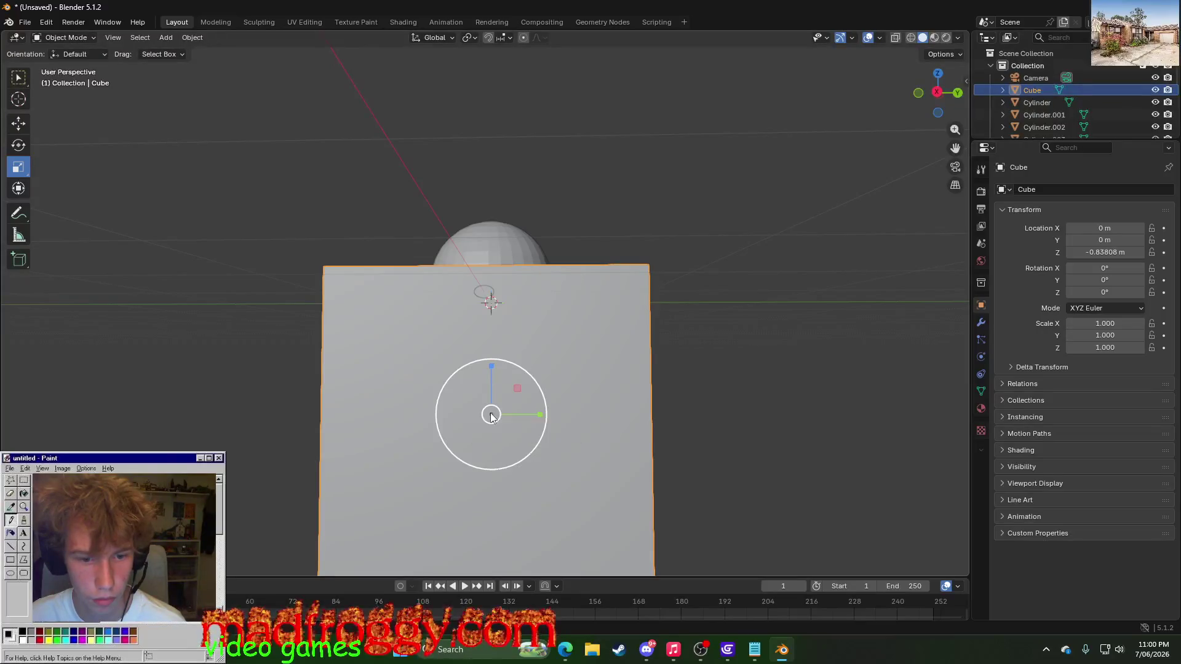
pyautogui.moveTo(491, 417); pyautogui.dragTo(492, 399)
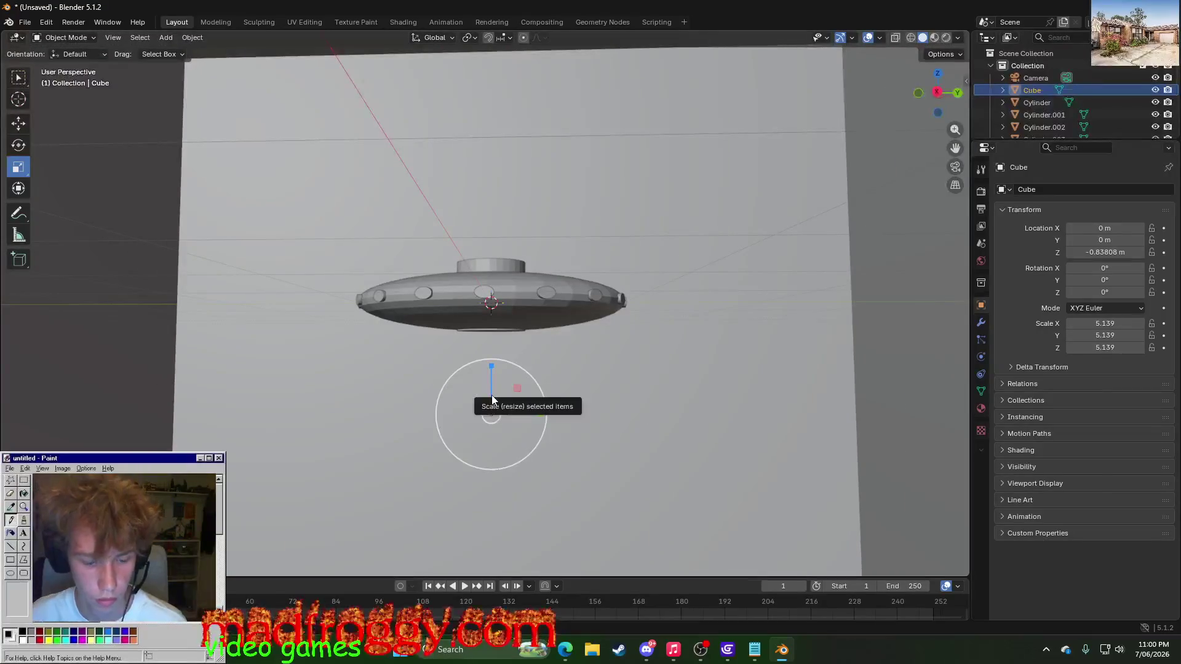
# - Undo the enlargement and reshape the cube into a flat slab, then make it taller again
pyautogui.hotkey('ctrl', 'z')
pyautogui.moveTo(484, 369); pyautogui.dragTo(492, 414)
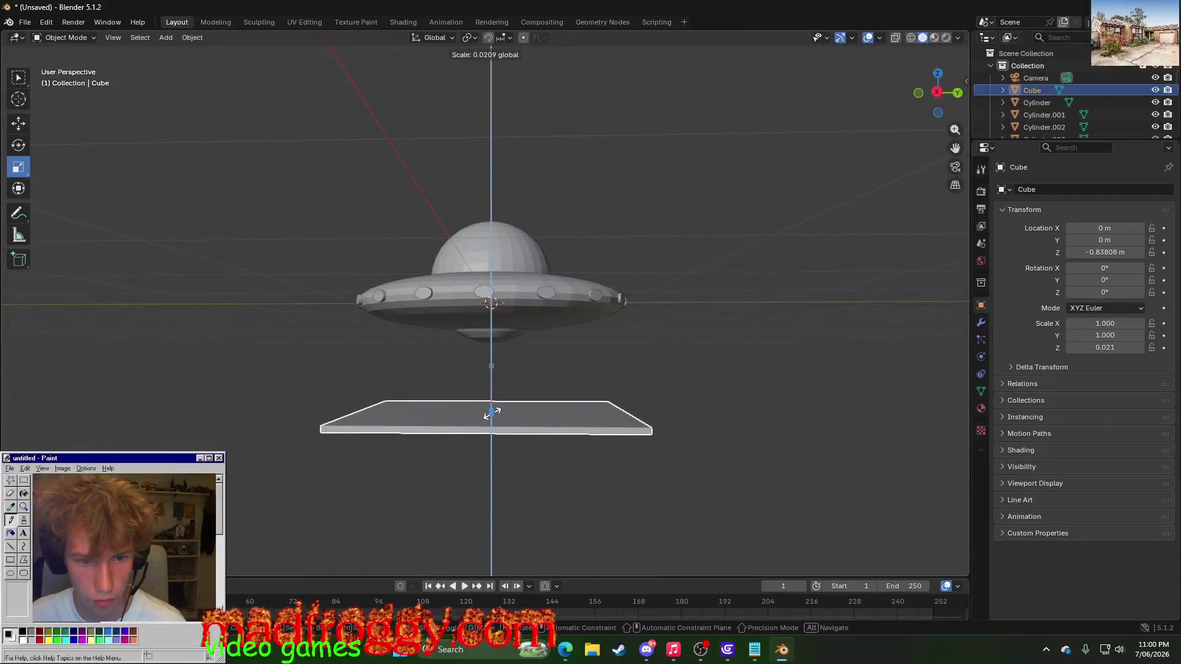
pyautogui.moveTo(490, 415); pyautogui.dragTo(580, 422)
pyautogui.click(13, 130)
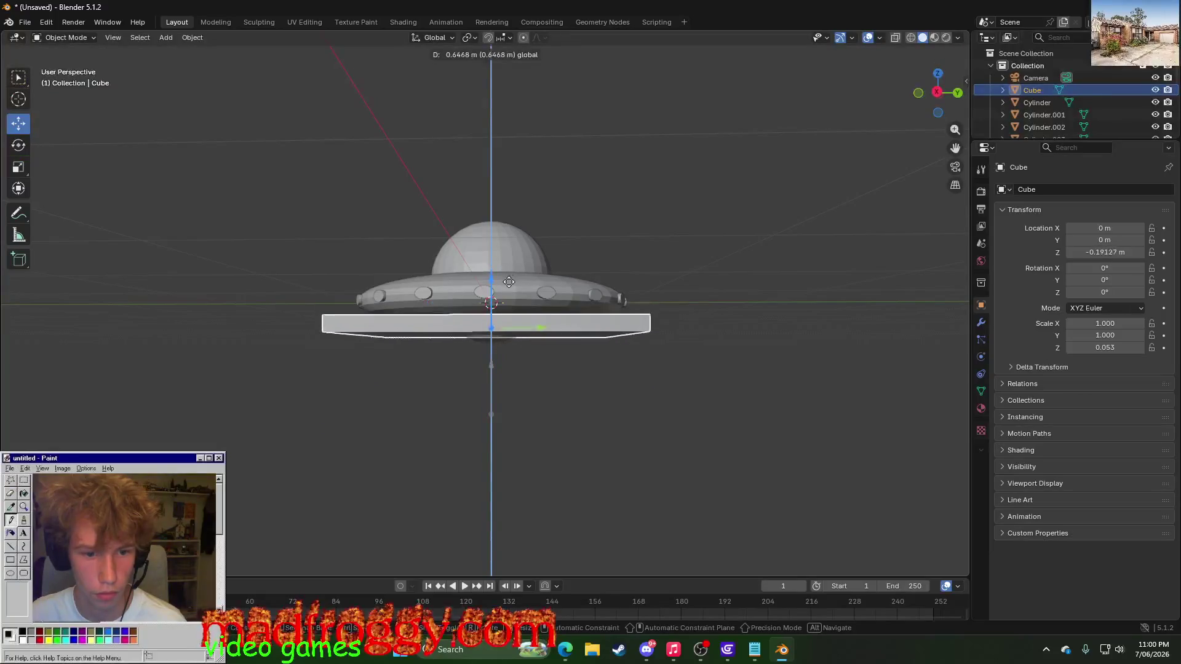
pyautogui.click(579, 422)
pyautogui.moveTo(576, 415); pyautogui.dragTo(521, 425, button='middle')
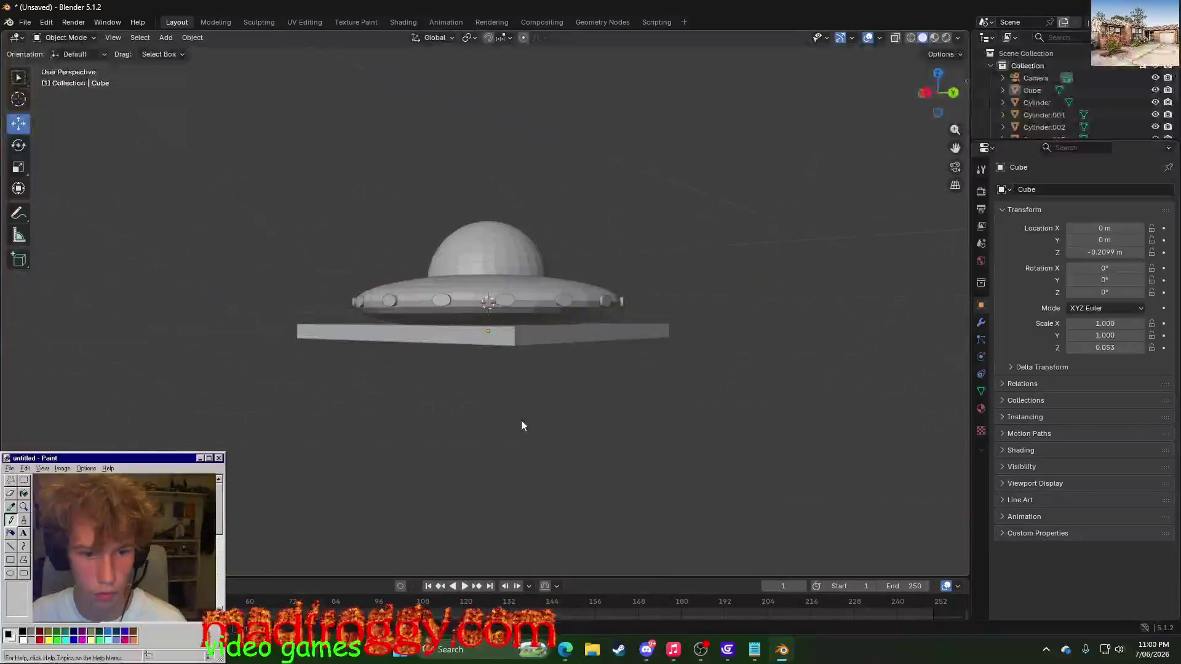
pyautogui.click(470, 344)
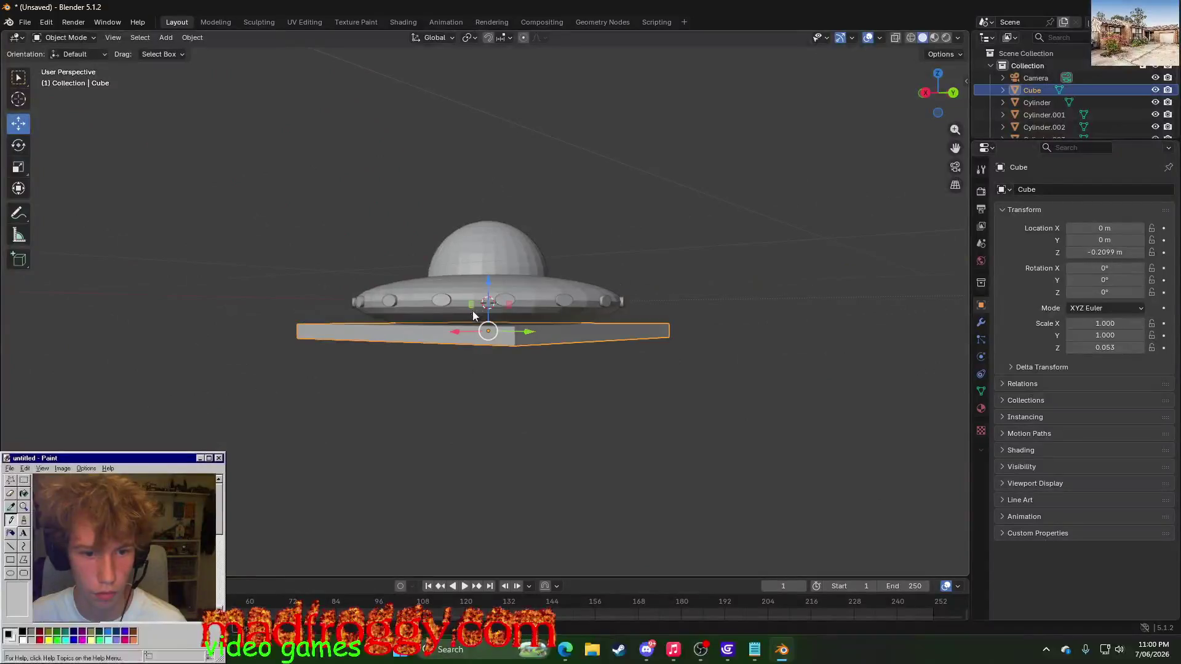
pyautogui.click(24, 167)
pyautogui.moveTo(487, 294); pyautogui.dragTo(488, 184)
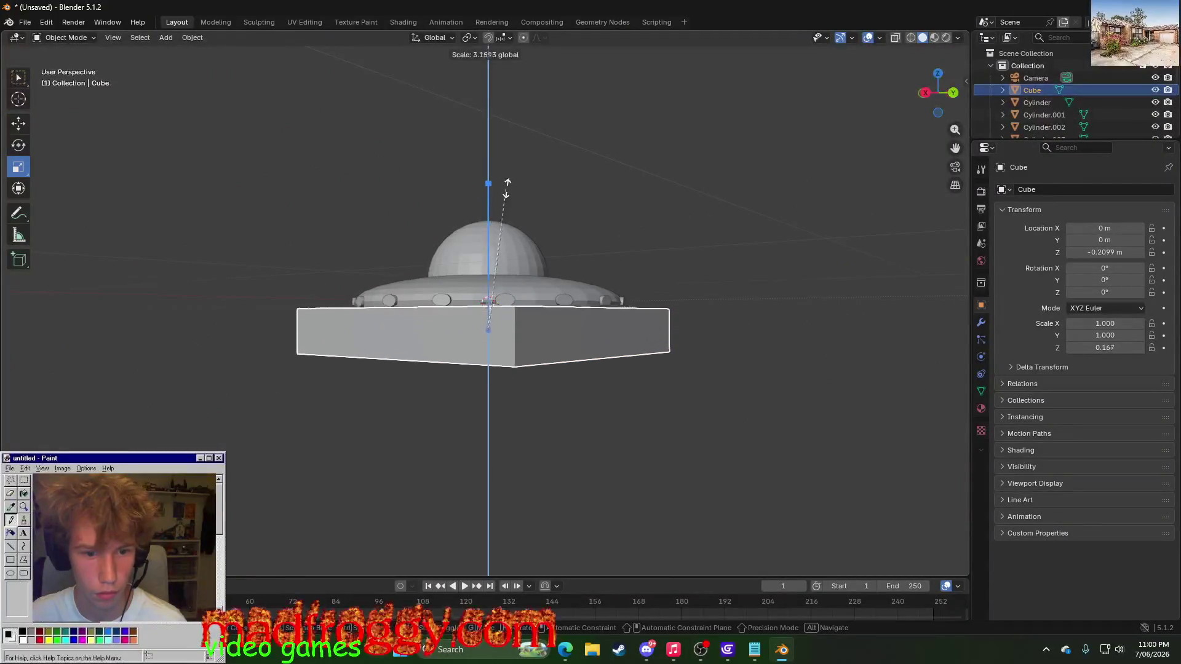
# - Hide and re-show the slab while inspecting the saucer's underside
pyautogui.click(1155, 89)
pyautogui.moveTo(683, 295); pyautogui.dragTo(372, 344, button='middle')
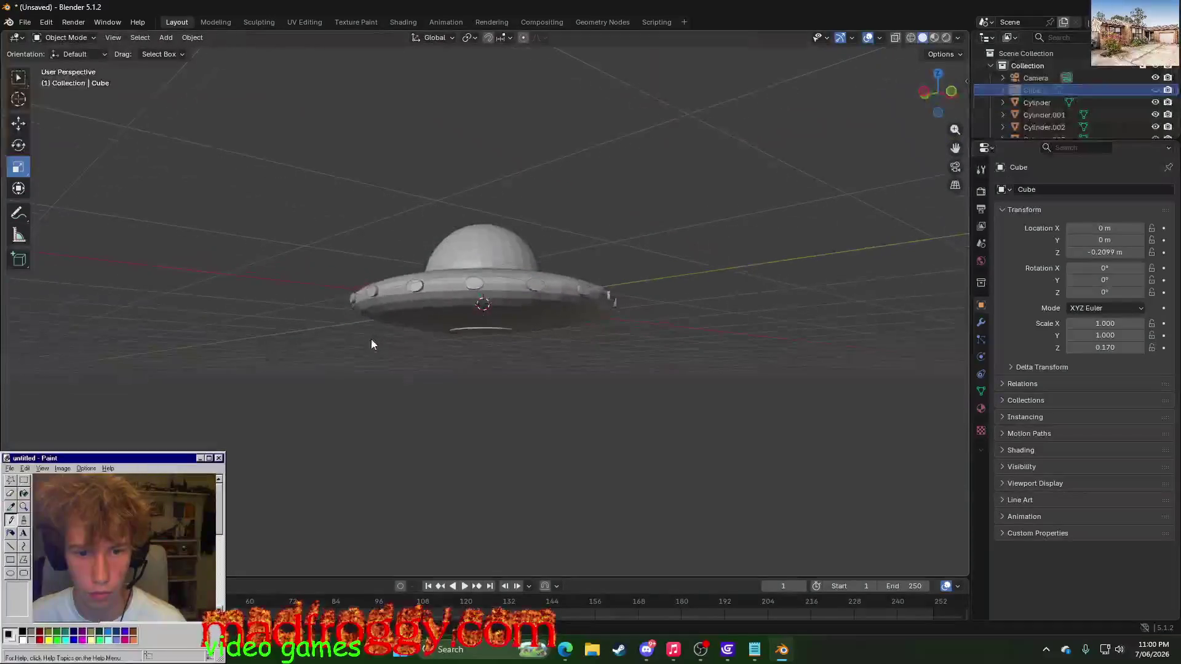
pyautogui.click(1155, 89)
pyautogui.moveTo(431, 342)
pyautogui.mouseDown(button='middle')
pyautogui.moveTo(412, 386)
pyautogui.moveTo(370, 382)
pyautogui.moveTo(367, 449)
pyautogui.mouseUp(button='middle')
# - Shrink the cube uniformly to 0.384 and then delete it from the scene
pyautogui.click(412, 385)
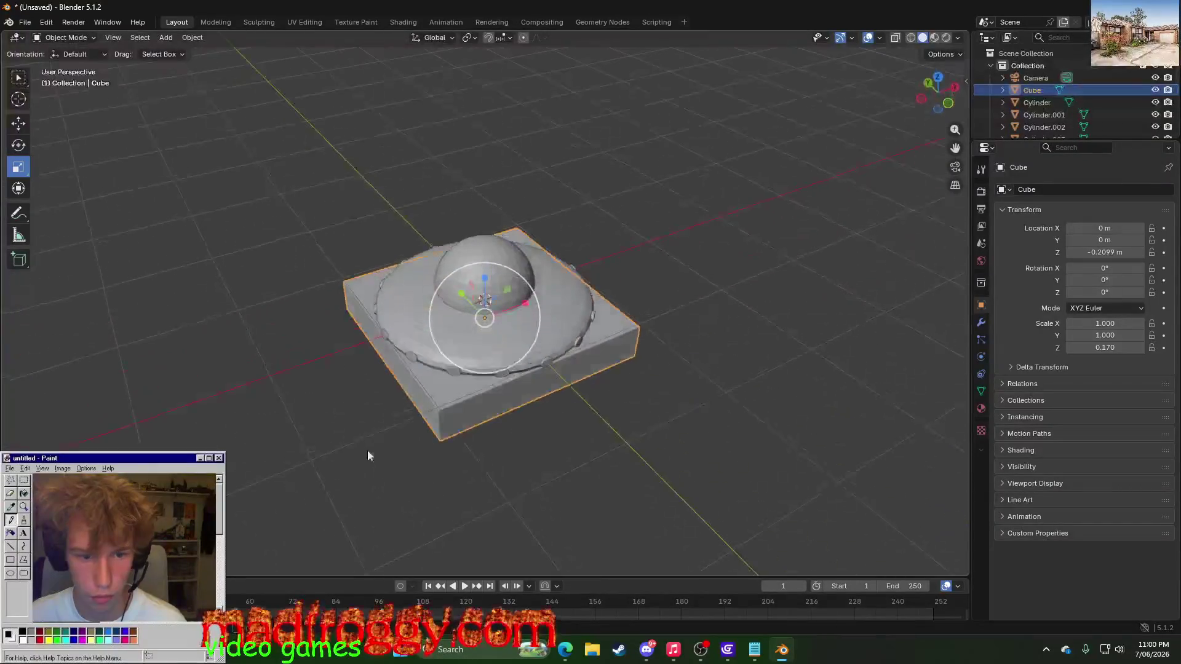
pyautogui.scroll(2, 328, 464)
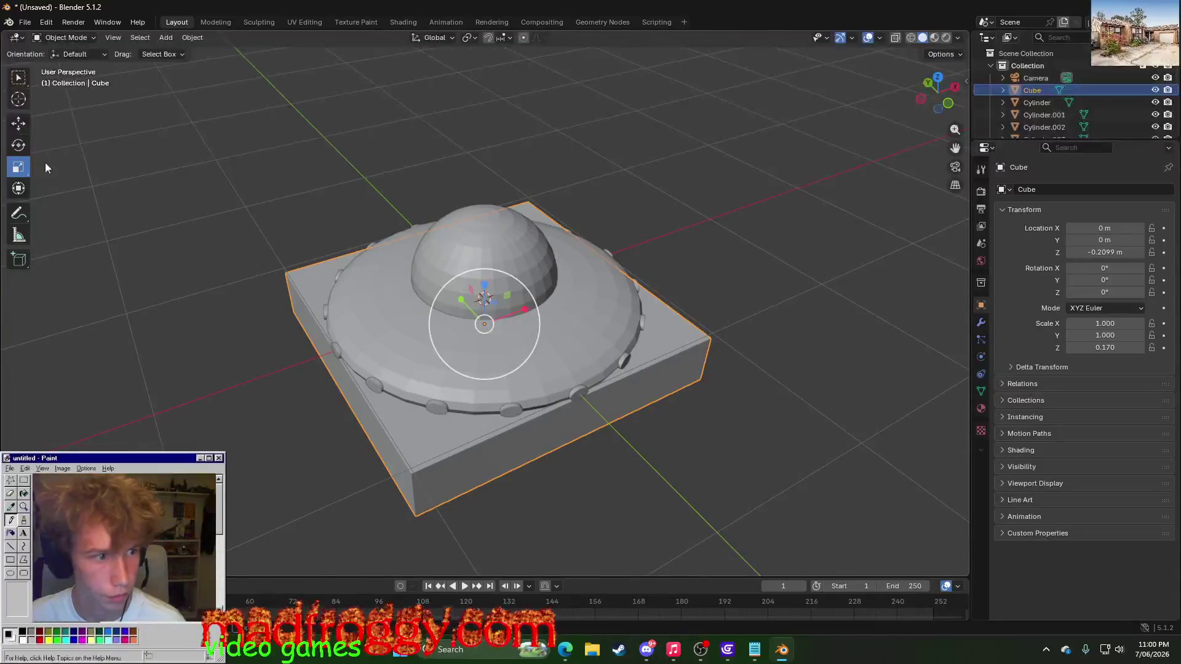
pyautogui.press('s')
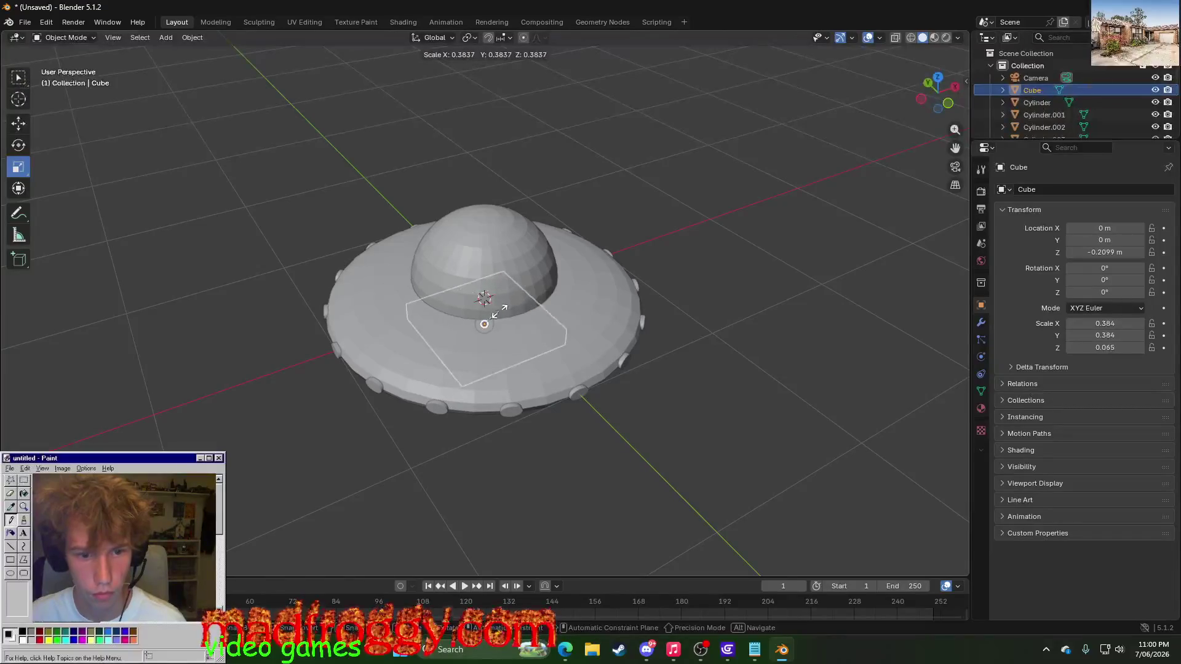
pyautogui.click(375, 416)
pyautogui.scroll(3, 375, 416)
pyautogui.moveTo(375, 415)
pyautogui.mouseDown(button='middle')
pyautogui.moveTo(390, 338)
pyautogui.moveTo(316, 391)
pyautogui.moveTo(349, 362)
pyautogui.moveTo(403, 410)
pyautogui.moveTo(415, 397)
pyautogui.mouseUp(button='middle')
pyautogui.scroll(2, 391, 338)
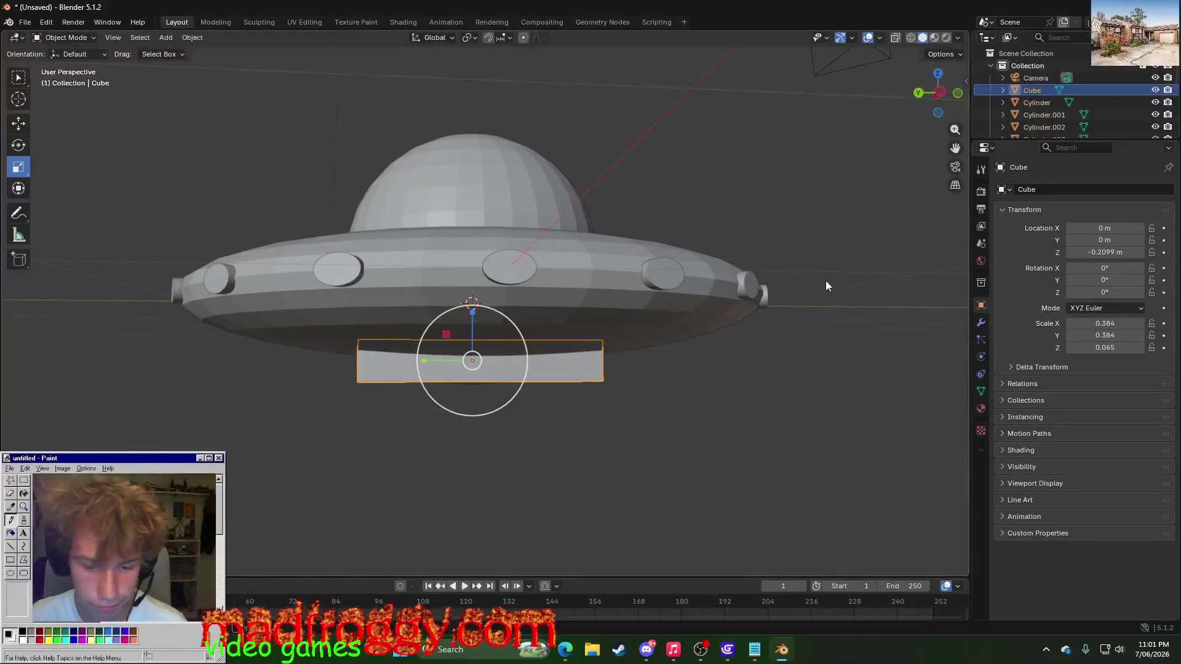
pyautogui.press('Delete')
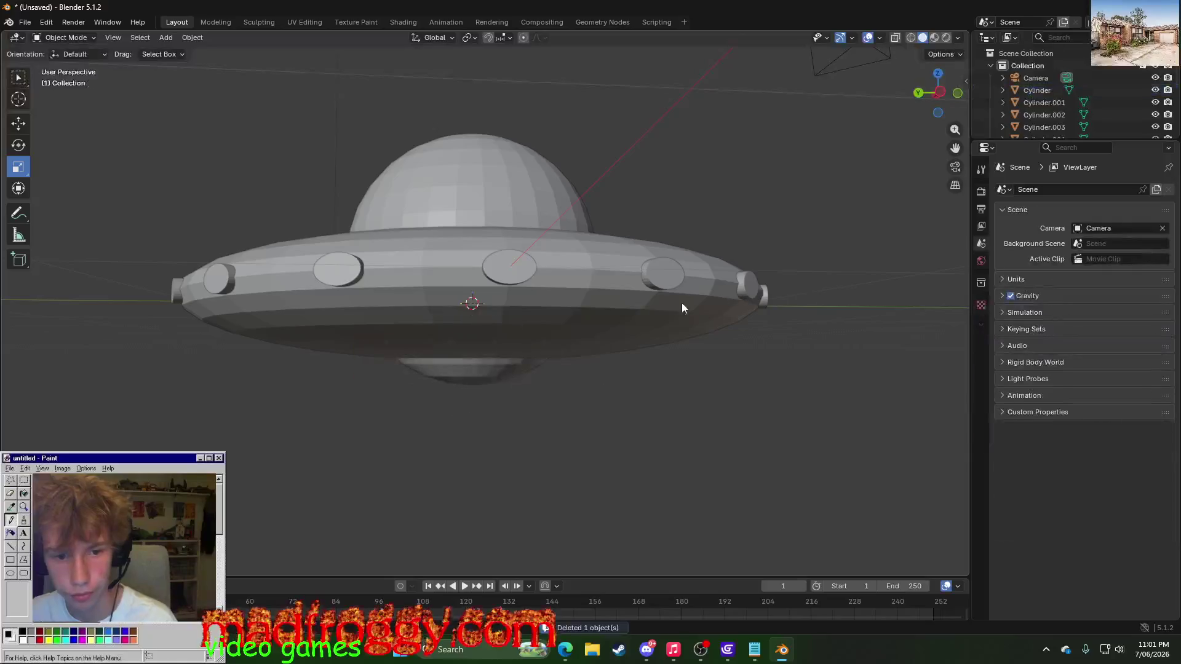
# - Switch to Microsoft Edge and open the Stack Exchange question on cutting a UV sphere in half
pyautogui.click(511, 165)
pyautogui.hotkey('alt', 'Tab')
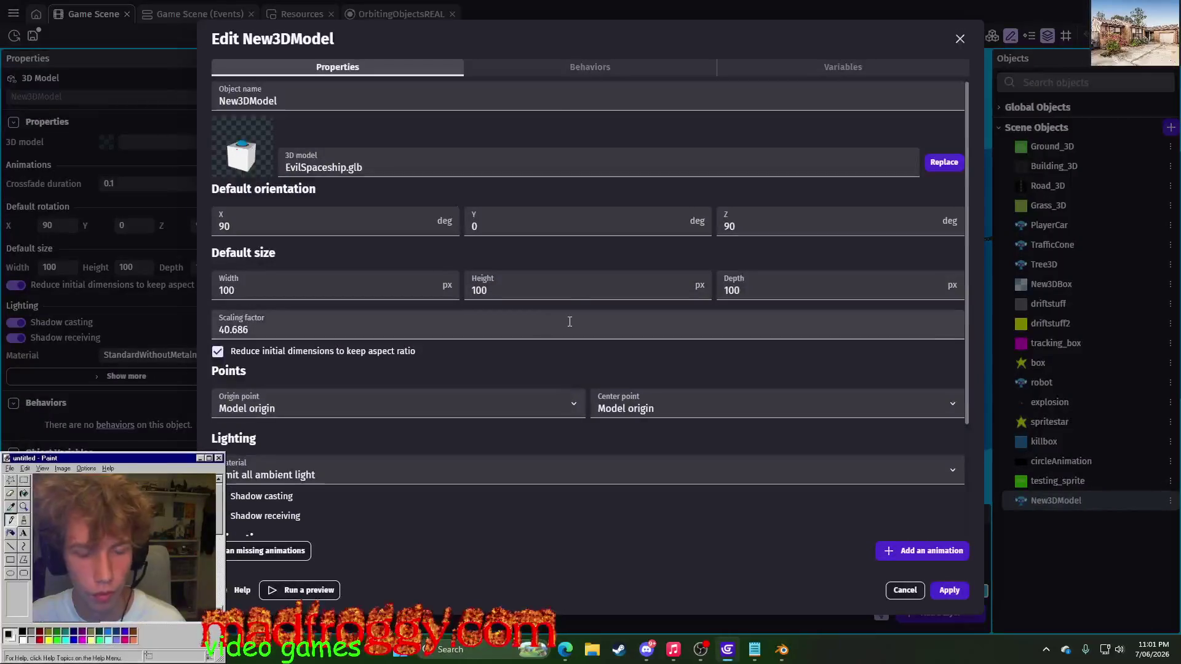
pyautogui.hotkey('alt', 'Tab')
pyautogui.hotkey('alt', 'Tab')
pyautogui.hotkey('alt', 'Tab')
pyautogui.hotkey('alt', 'Tab')
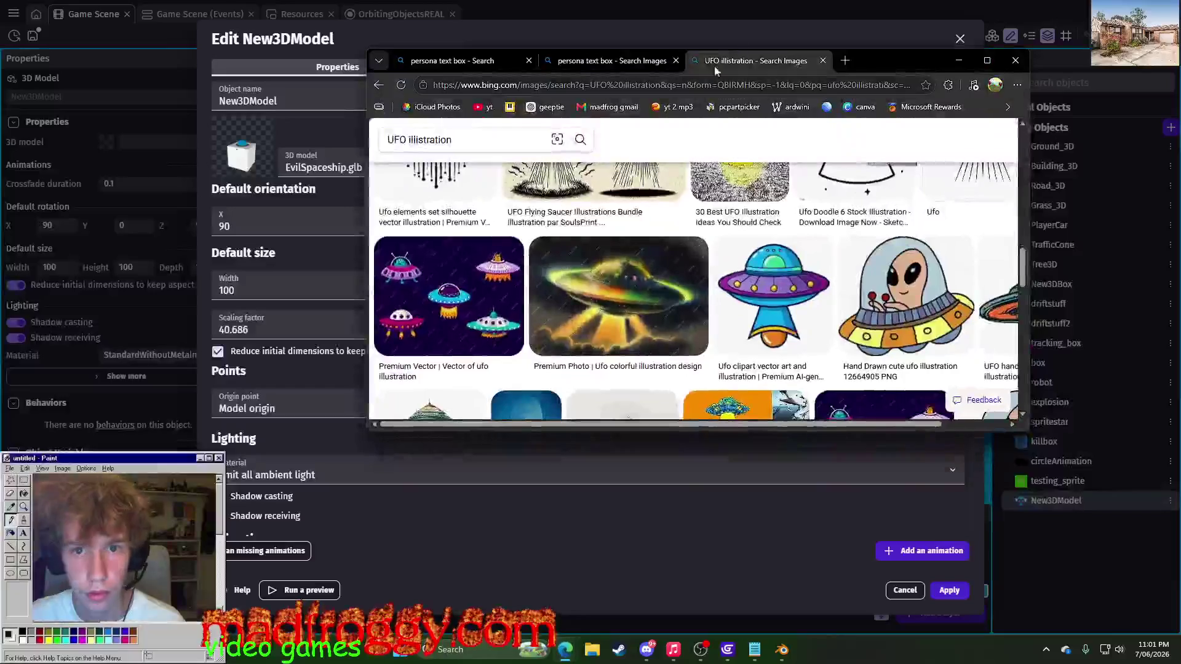
pyautogui.click(446, 62)
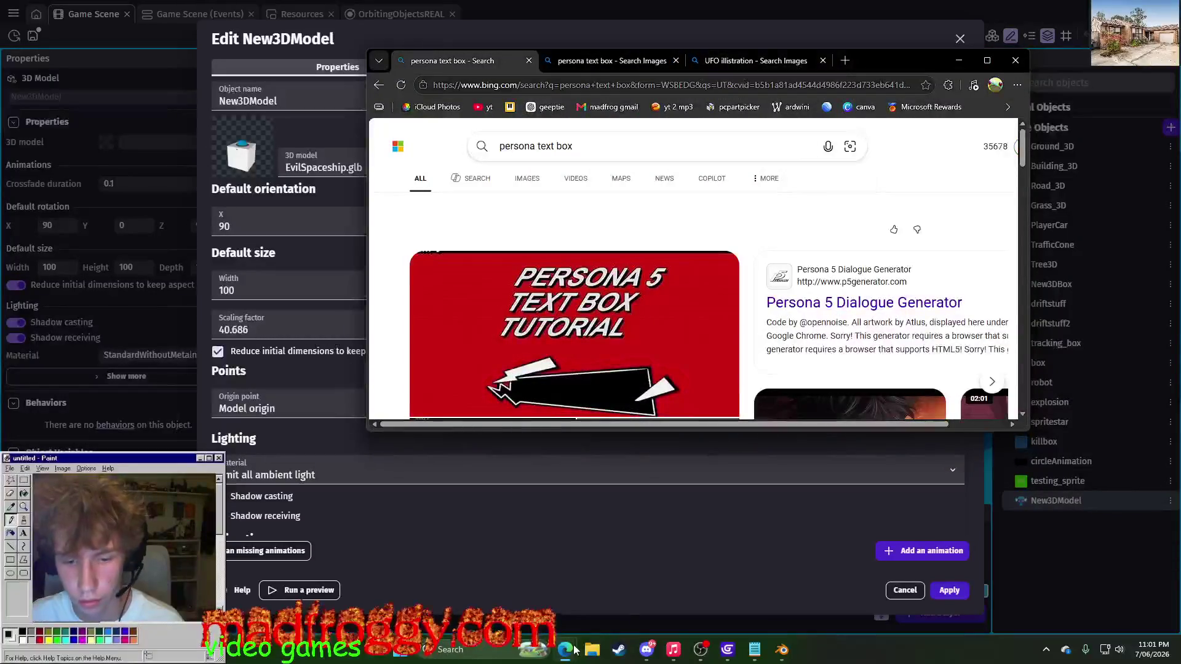
pyautogui.moveTo(565, 649)
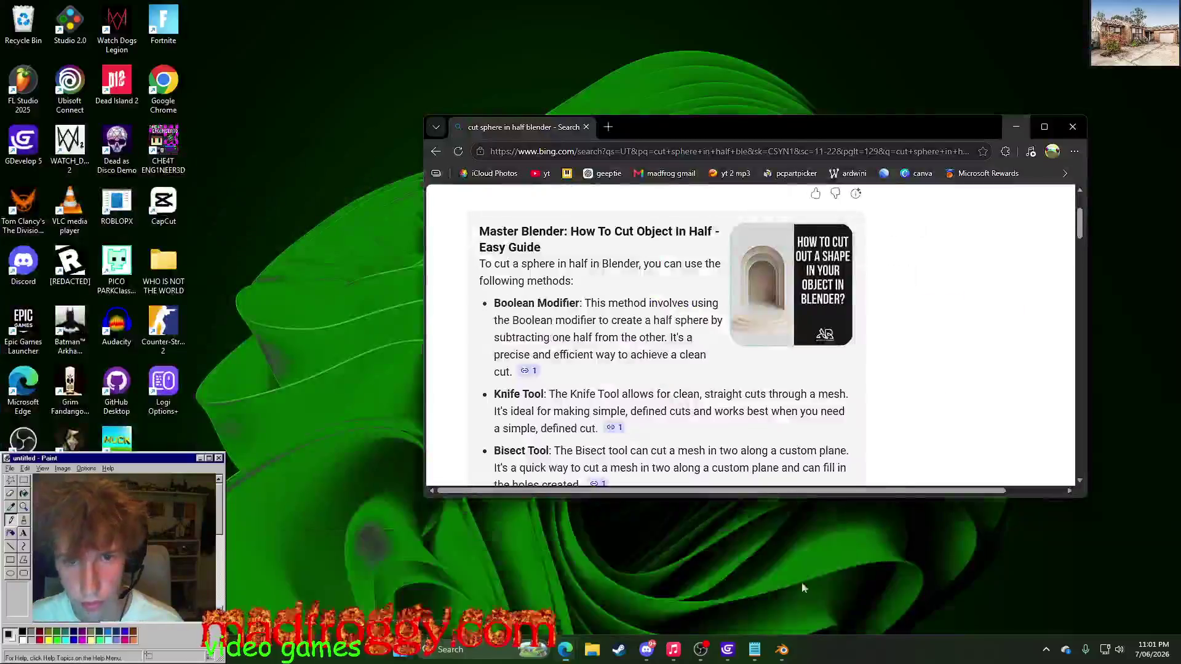
pyautogui.click(784, 591)
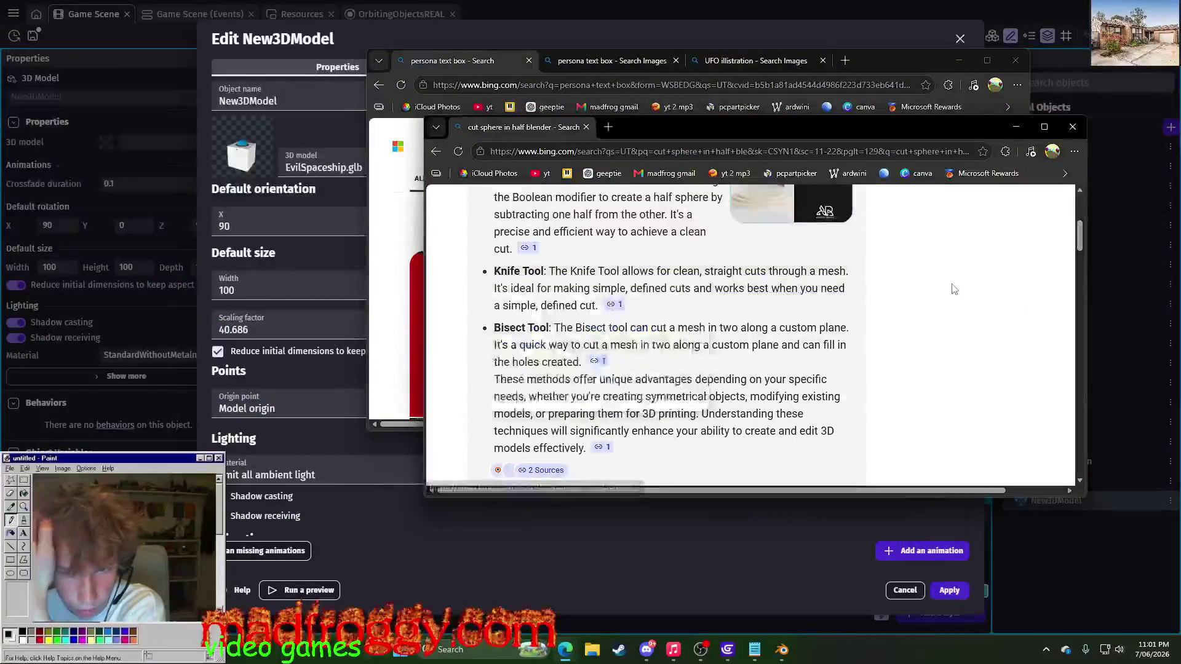
pyautogui.moveTo(698, 287)
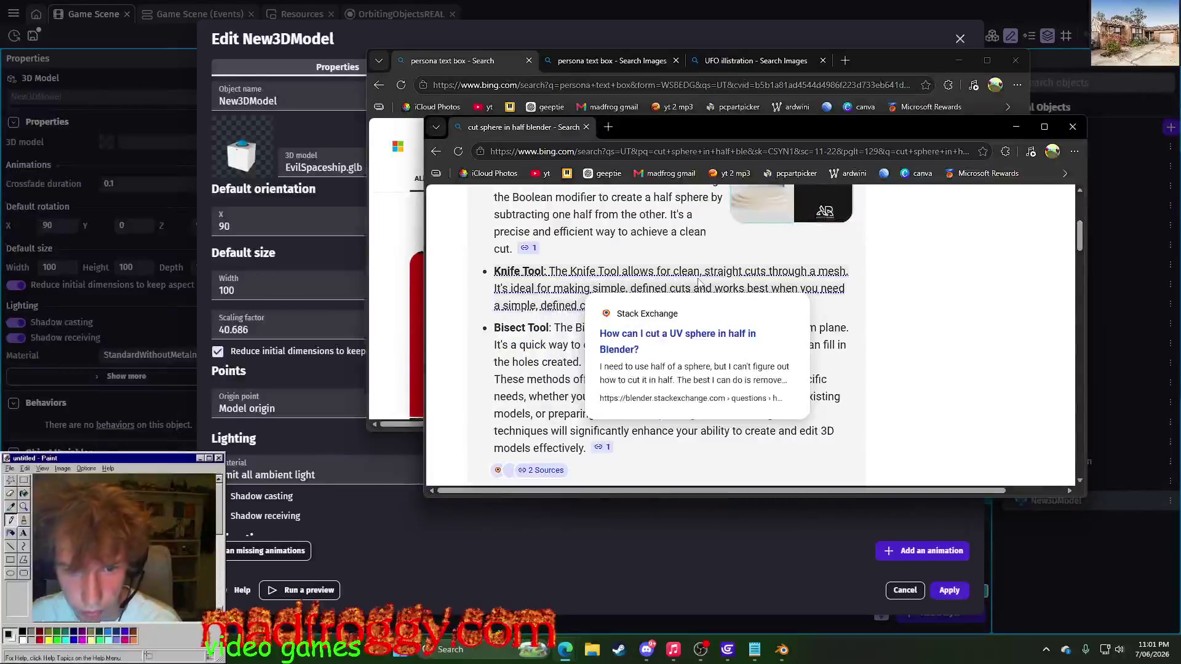
pyautogui.click(661, 297)
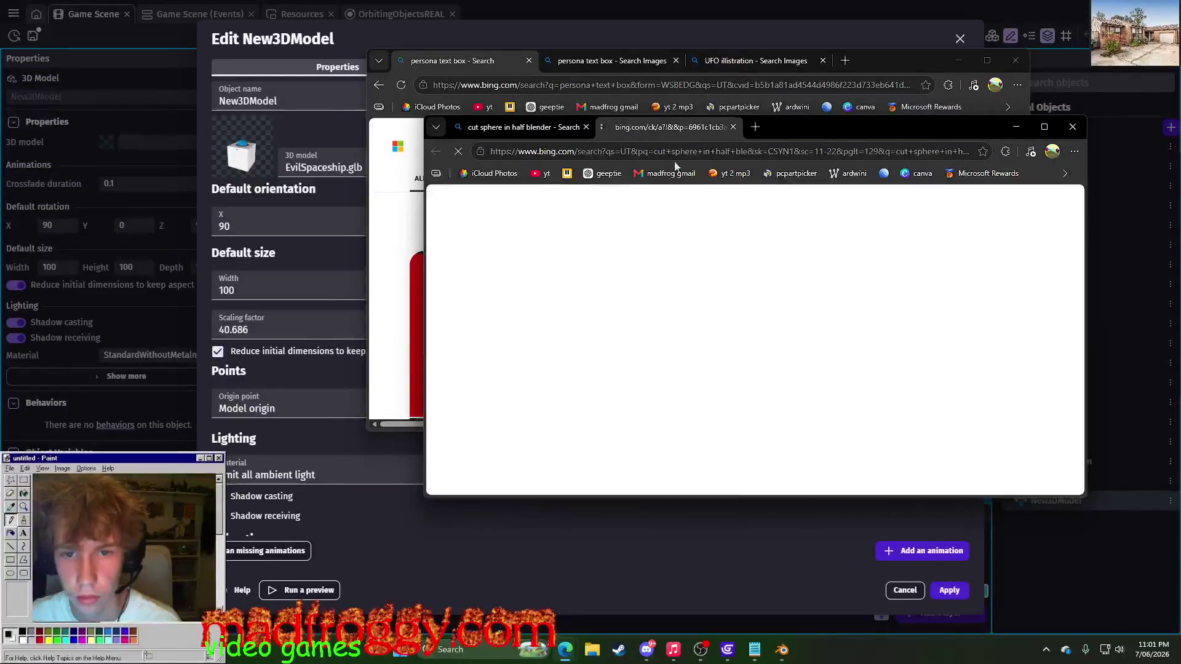
# - Move the browser windows aside, minimize them, and cancel GDevelop's Edit dialog
pyautogui.moveTo(784, 135)
pyautogui.mouseDown()
pyautogui.moveTo(711, 121)
pyautogui.moveTo(707, 109)
pyautogui.mouseUp()
pyautogui.scroll(-1, 600, 342)
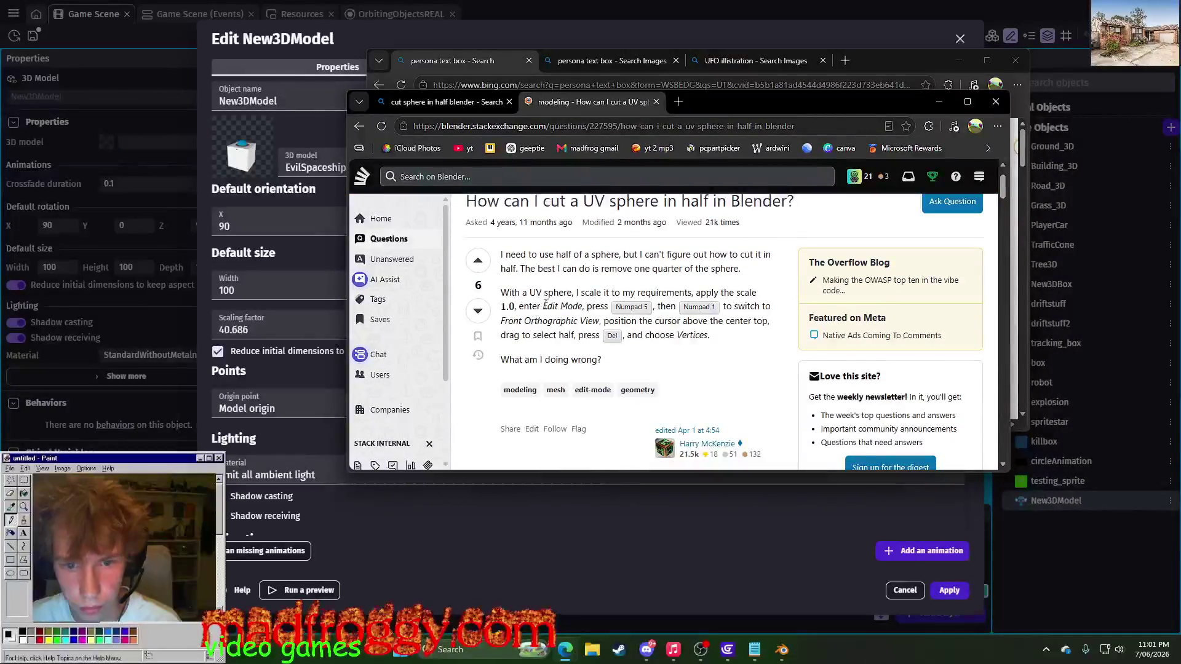
pyautogui.scroll(-5, 572, 307)
pyautogui.scroll(-3, 627, 310)
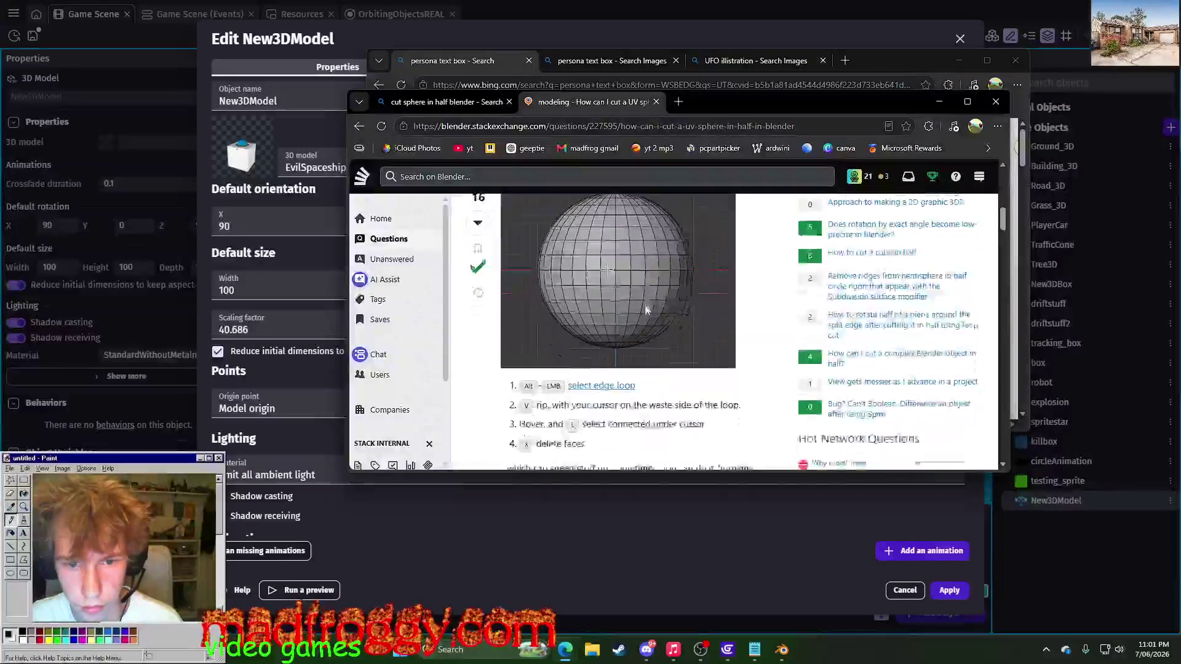
pyautogui.scroll(1, 646, 310)
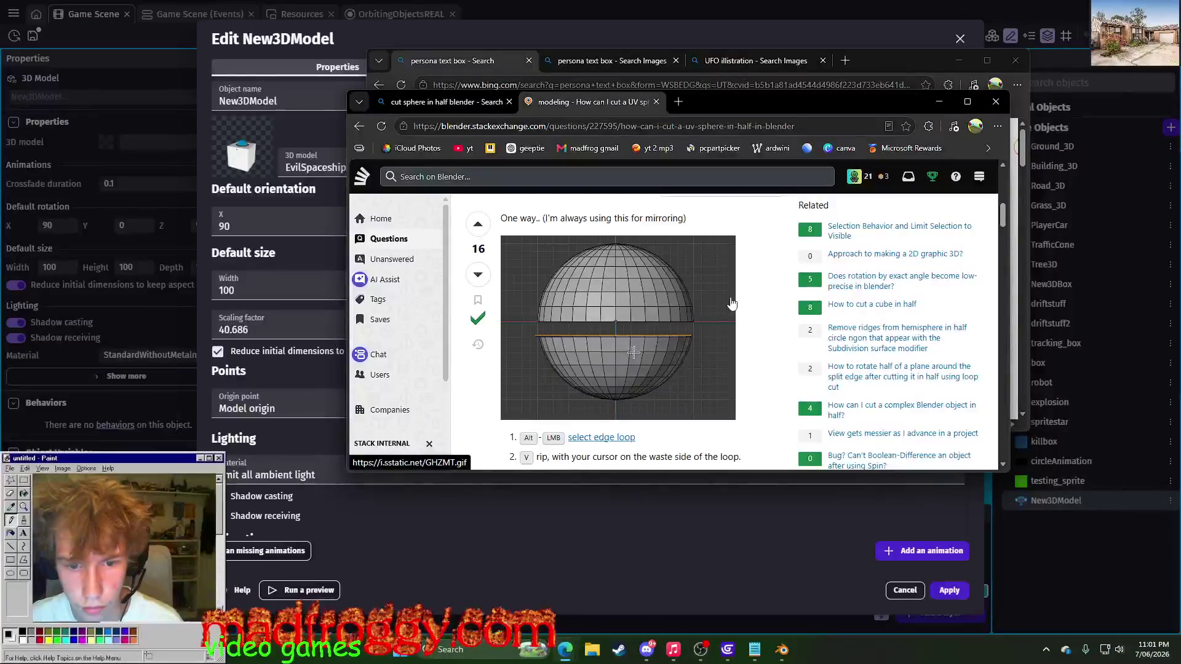
pyautogui.scroll(-1, 731, 305)
pyautogui.scroll(1, 730, 305)
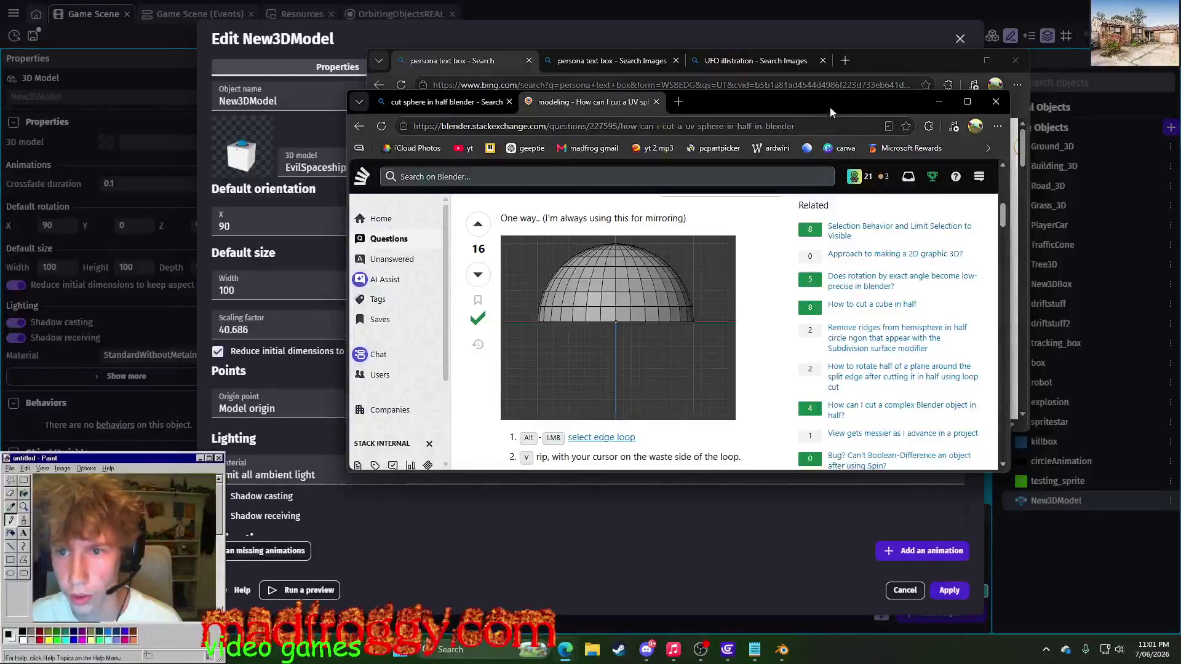
pyautogui.moveTo(830, 112); pyautogui.dragTo(976, 82)
pyautogui.click(866, 58)
pyautogui.click(959, 61)
pyautogui.click(918, 595)
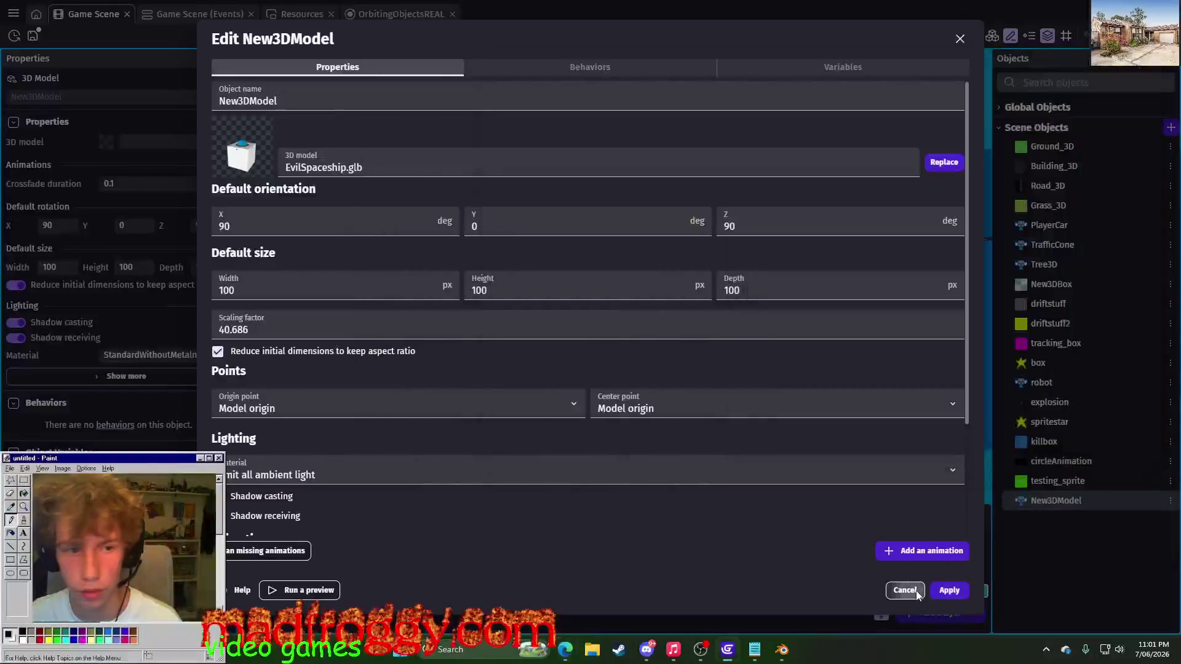
pyautogui.click(781, 650)
# - Raise the dome sphere along Z to 1.176 m above the saucer and enter the Modeling workspace
pyautogui.moveTo(593, 393); pyautogui.dragTo(532, 444, button='middle')
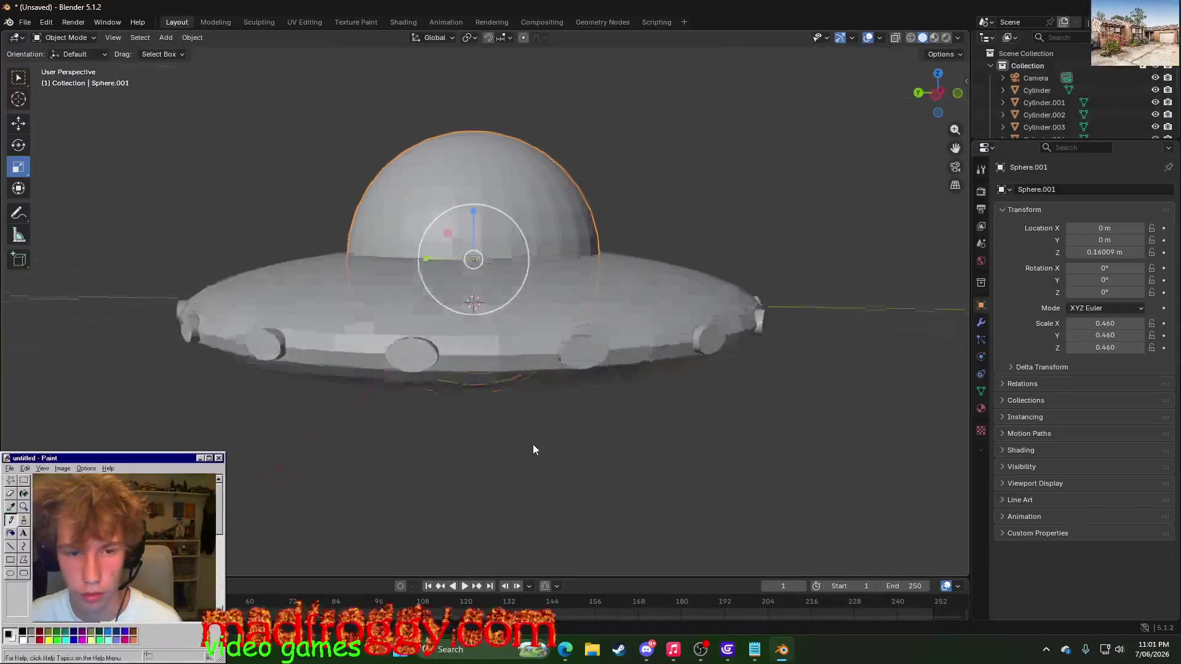
pyautogui.scroll(-4, 294, 393)
pyautogui.moveTo(292, 392)
pyautogui.mouseDown(button='middle')
pyautogui.moveTo(325, 360)
pyautogui.moveTo(294, 402)
pyautogui.mouseUp(button='middle')
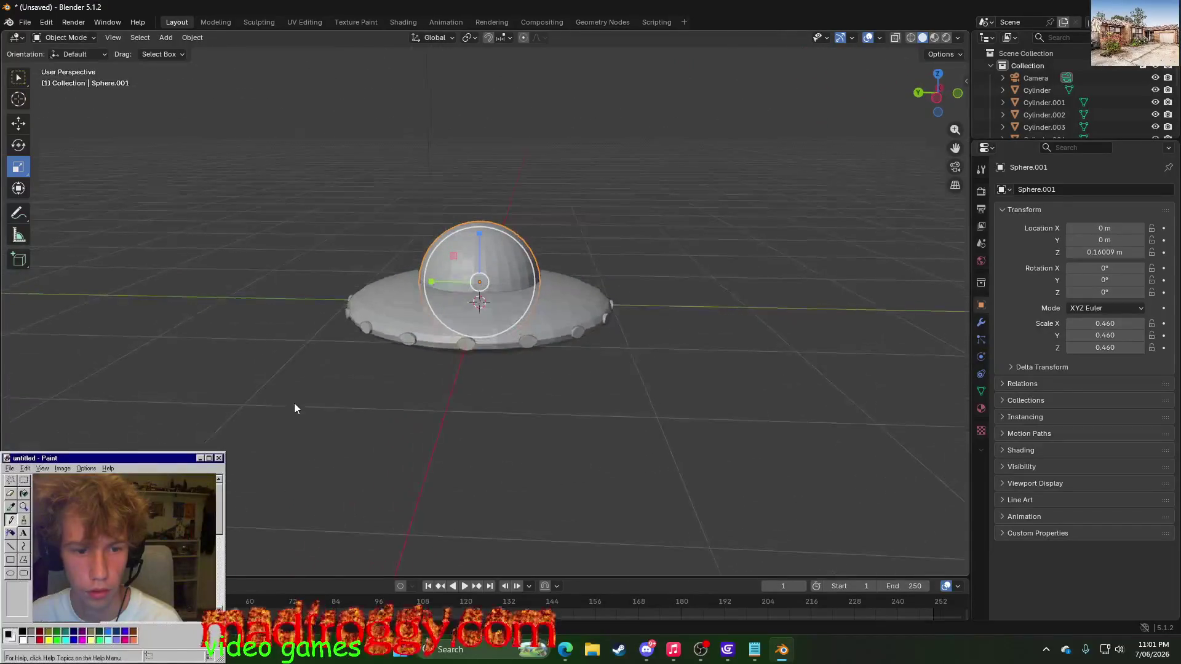
pyautogui.click(25, 131)
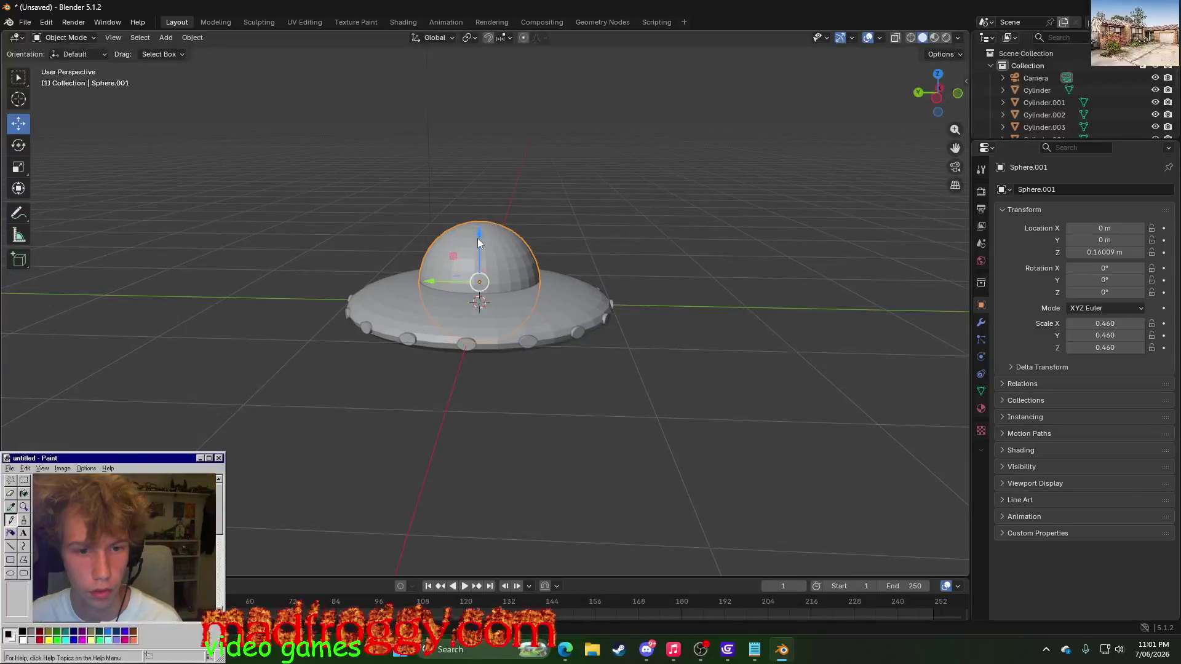
pyautogui.moveTo(477, 239); pyautogui.dragTo(477, 101)
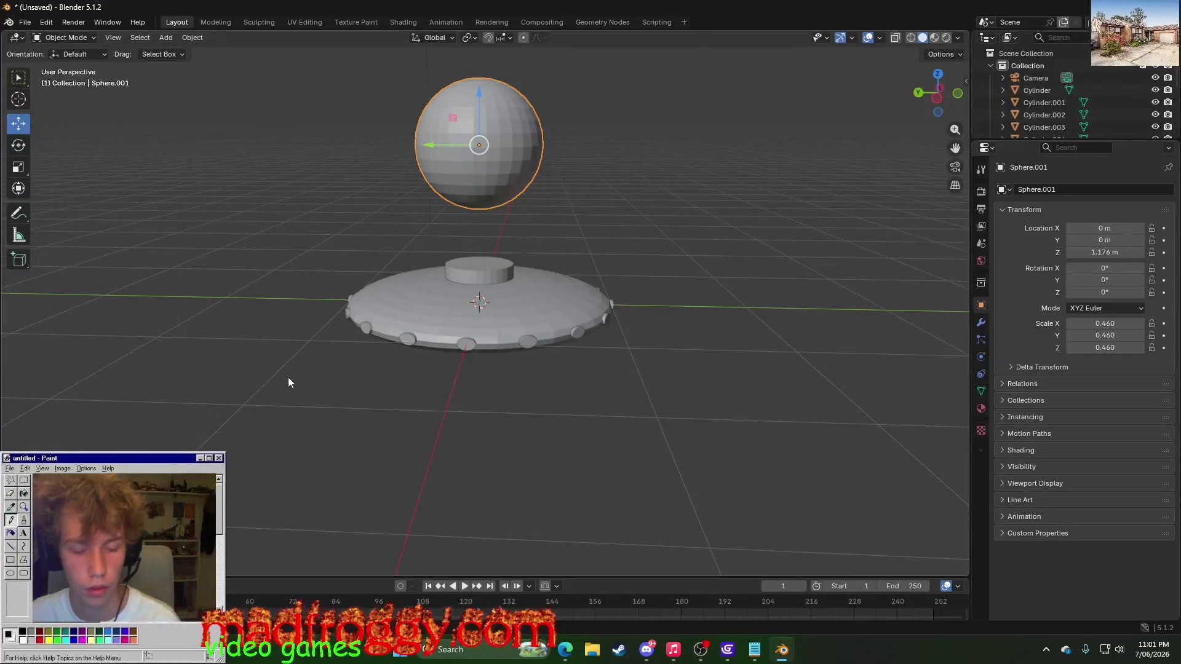
pyautogui.click(346, 171)
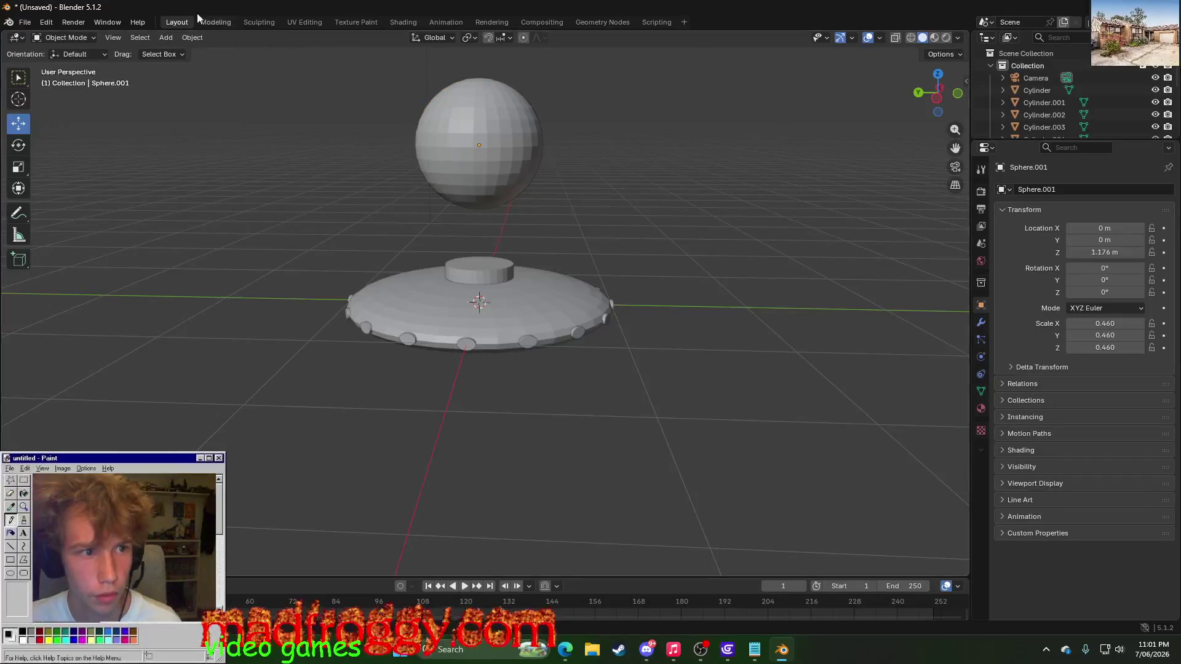
pyautogui.click(215, 23)
# - Check the sphere-halving tutorial in the browser and return to Blender
pyautogui.hotkey('alt', 'Tab')
pyautogui.hotkey('alt', 'Tab')
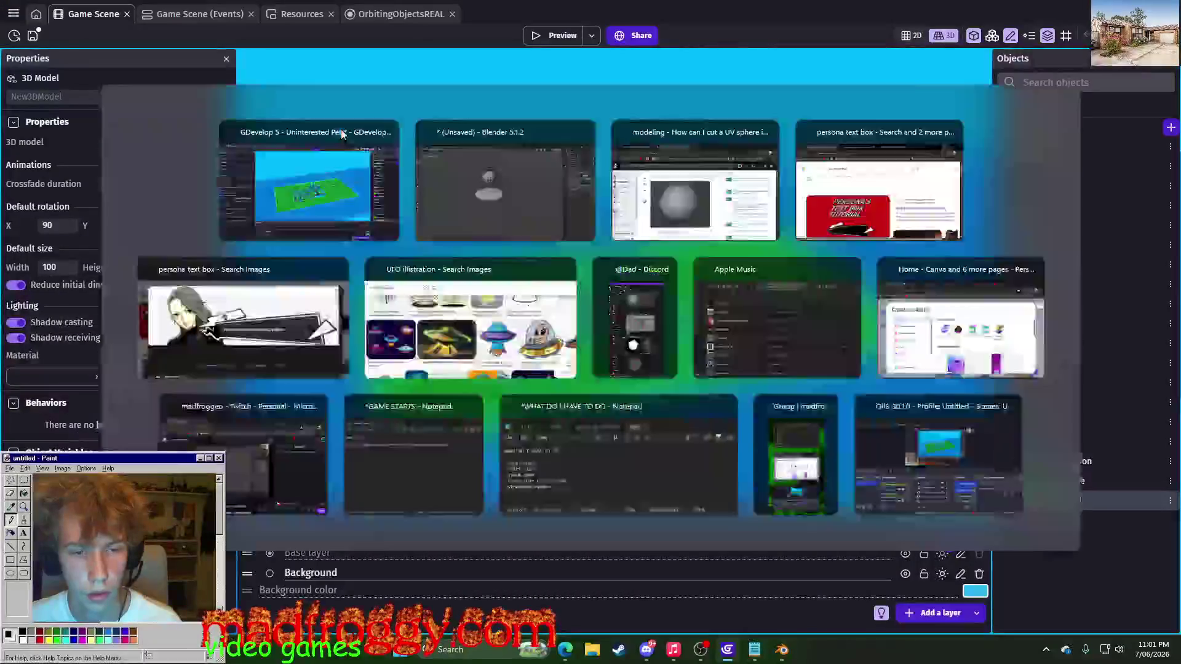
pyautogui.hotkey('alt', 'Tab')
pyautogui.hotkey('alt', 'Tab')
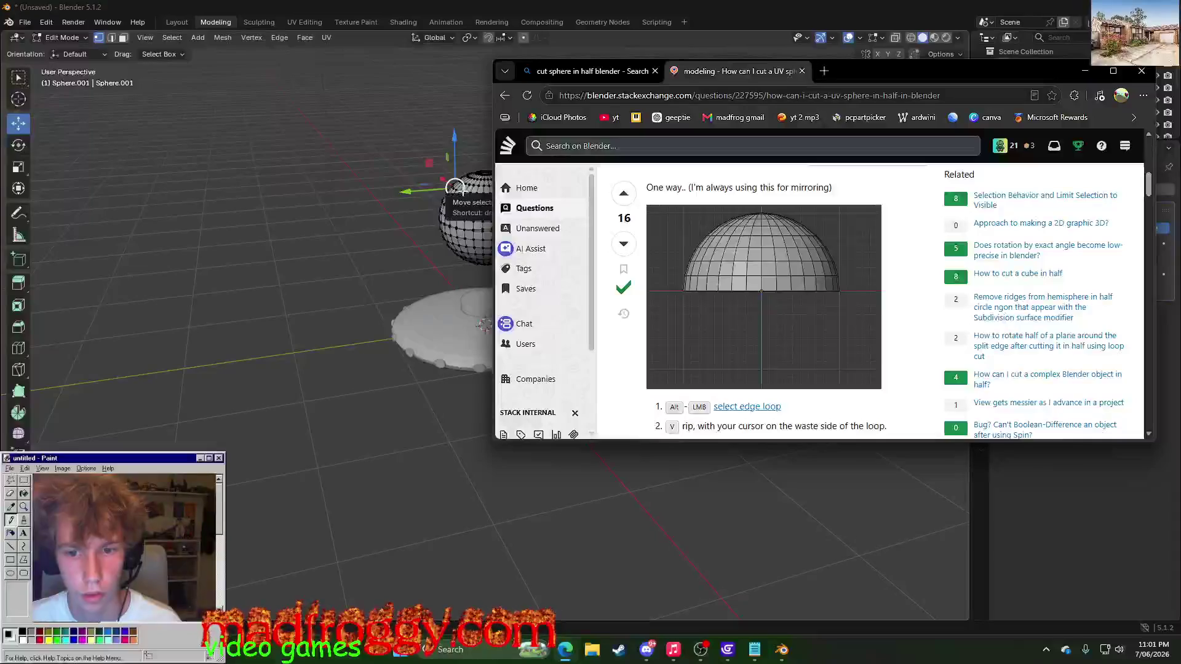
pyautogui.click(1072, 67)
pyautogui.click(564, 648)
pyautogui.scroll(-1, 754, 350)
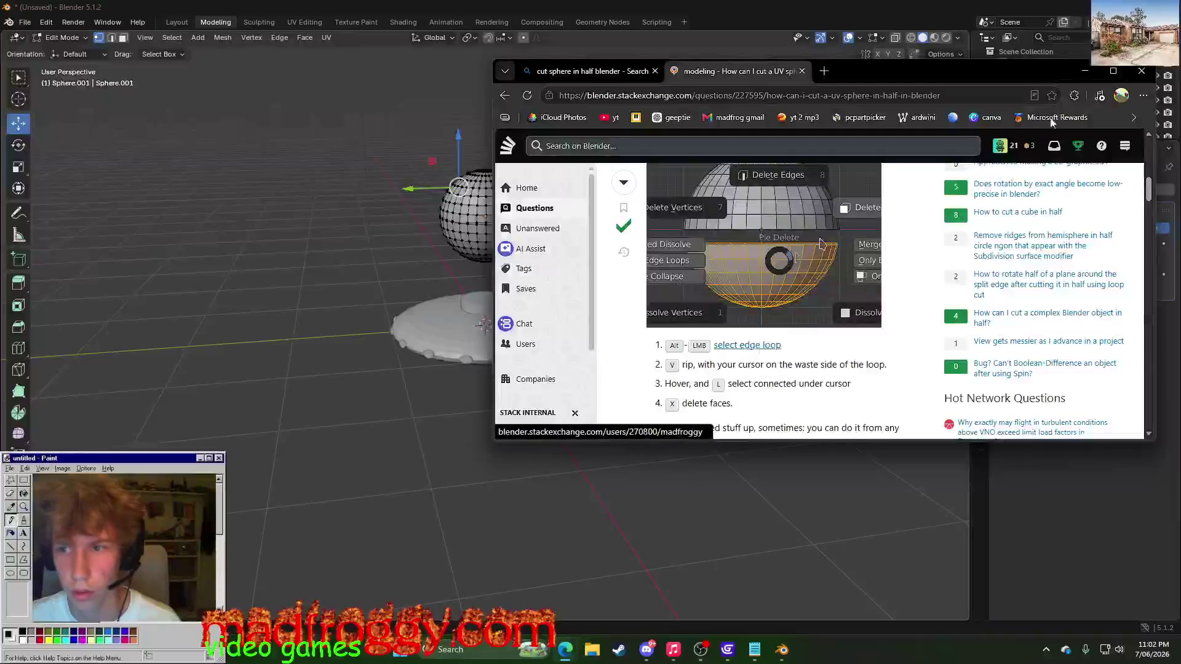
pyautogui.hotkey('alt', 'Tab')
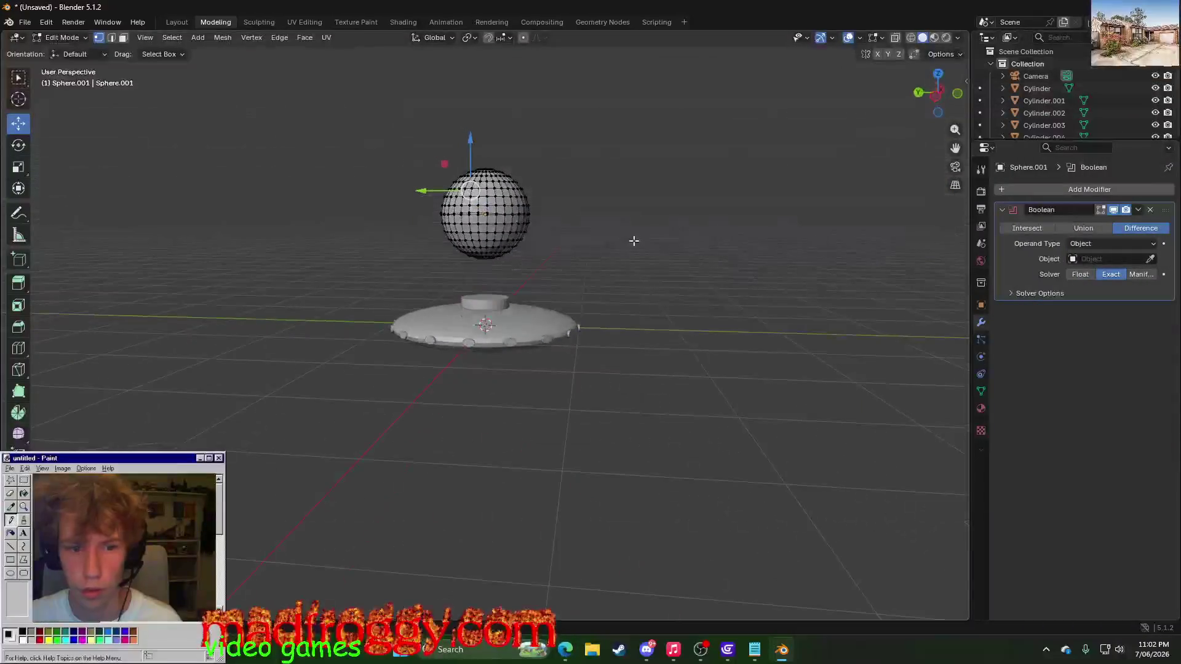
pyautogui.scroll(3, 561, 215)
# - Select an equator vertex on the sphere and pull it upward into a tall spike
pyautogui.moveTo(599, 203); pyautogui.dragTo(593, 213, button='middle')
pyautogui.click(499, 126)
pyautogui.press('x')
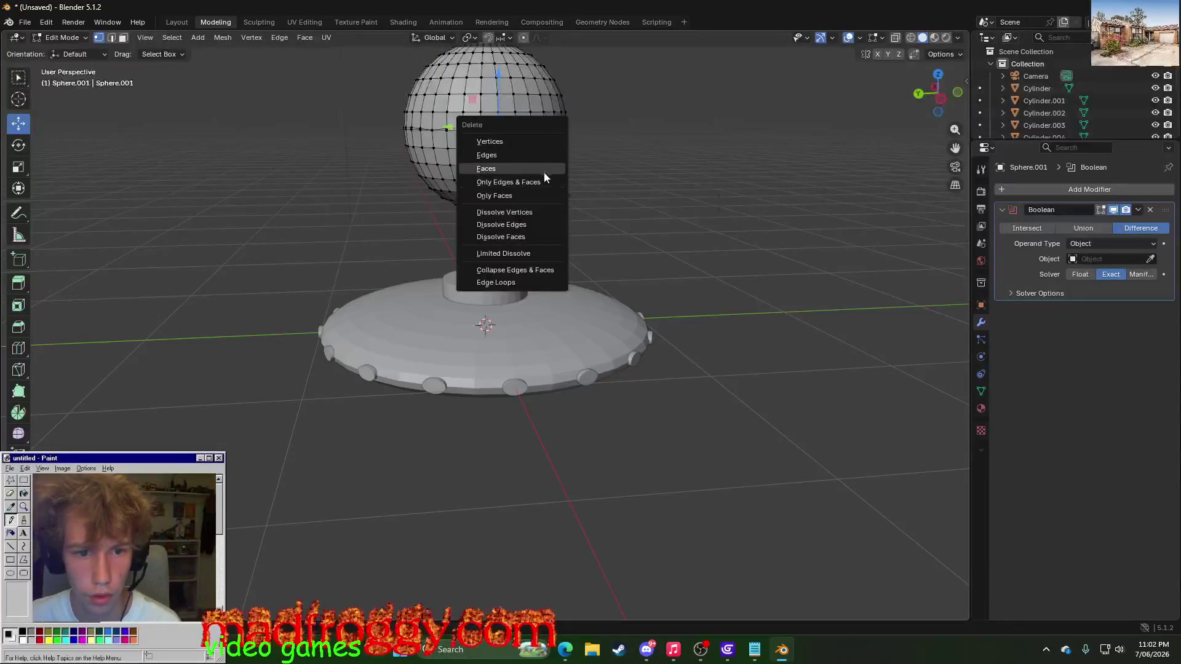
pyautogui.moveTo(646, 140)
pyautogui.mouseDown(button='middle')
pyautogui.moveTo(530, 158)
pyautogui.moveTo(622, 137)
pyautogui.moveTo(602, 139)
pyautogui.mouseUp(button='middle')
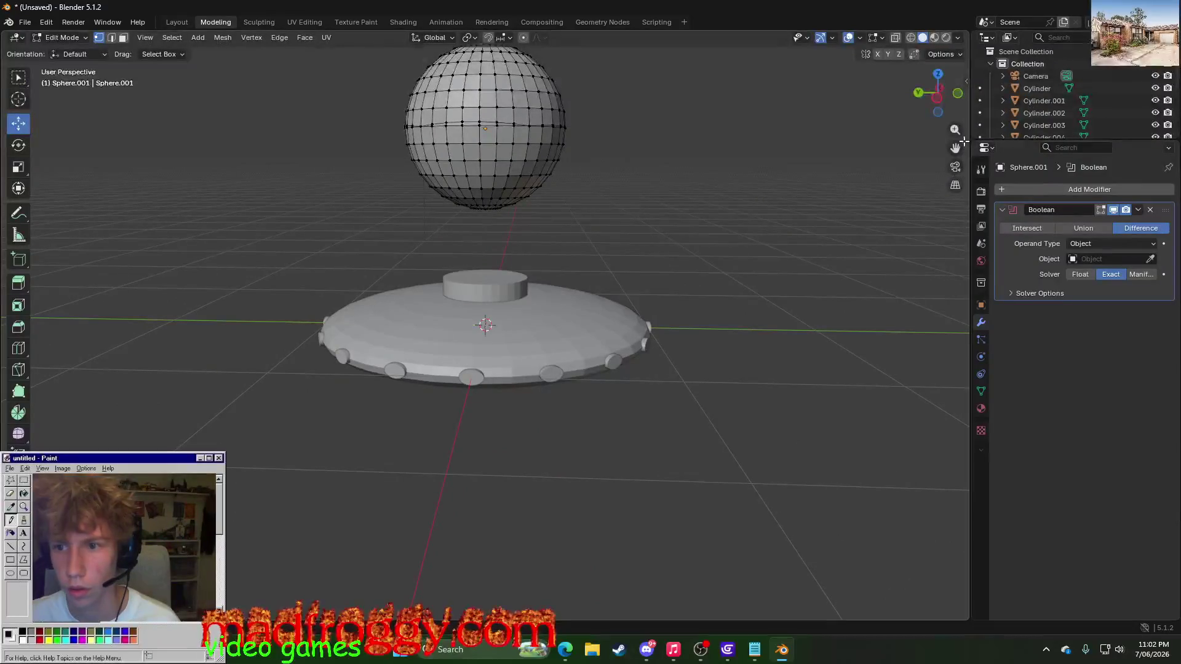
pyautogui.moveTo(954, 148); pyautogui.dragTo(692, 200)
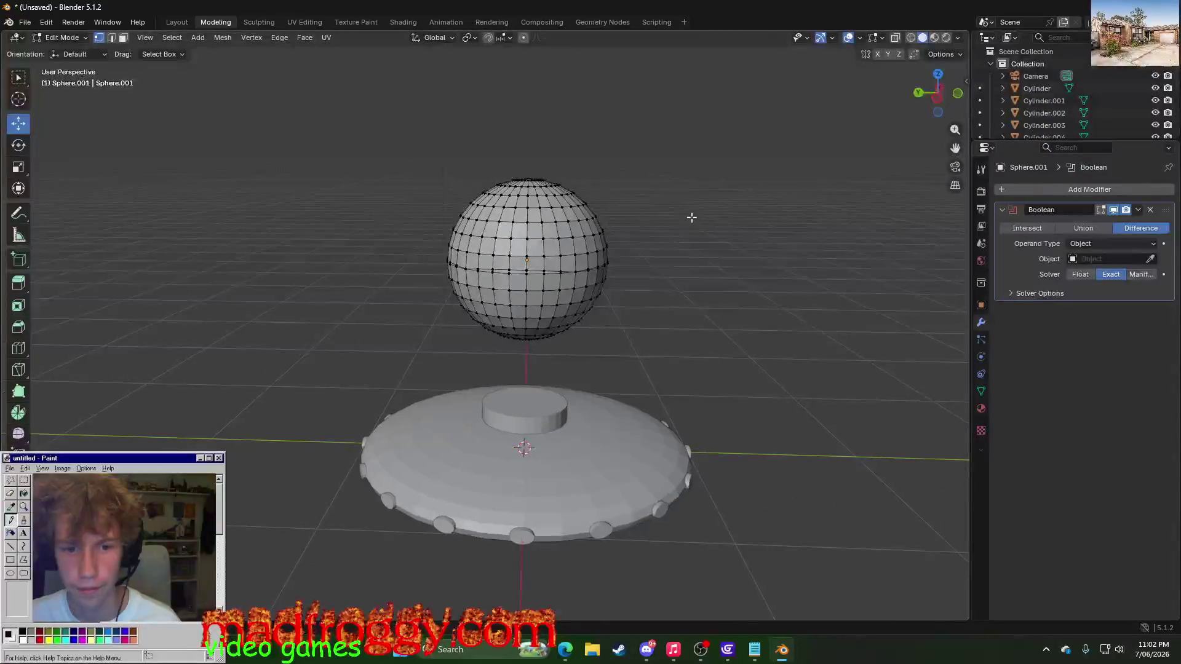
pyautogui.scroll(4, 692, 200)
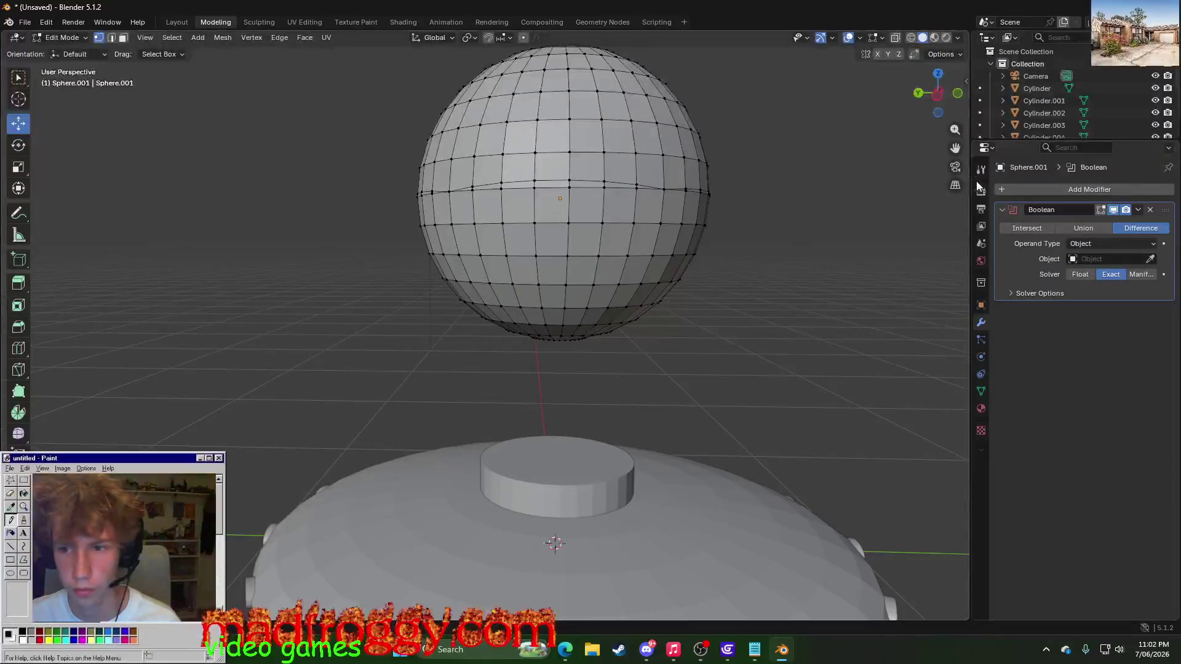
pyautogui.moveTo(955, 149); pyautogui.dragTo(913, 195)
pyautogui.moveTo(955, 149); pyautogui.dragTo(962, 149)
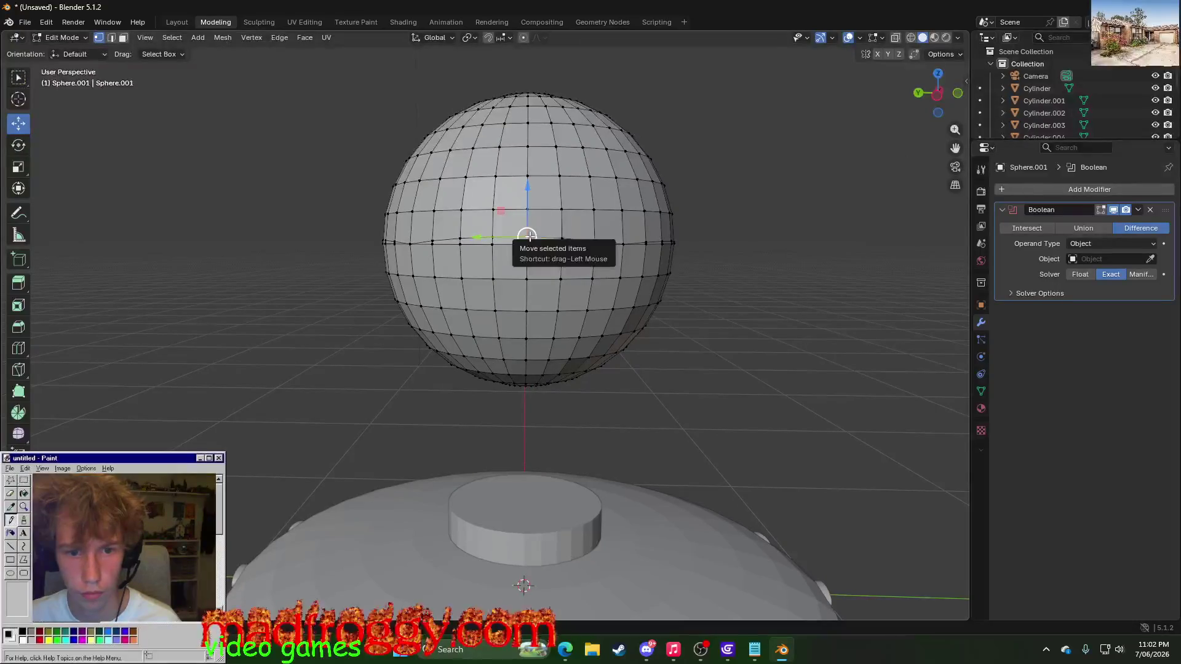
pyautogui.moveTo(527, 237); pyautogui.dragTo(560, 613)
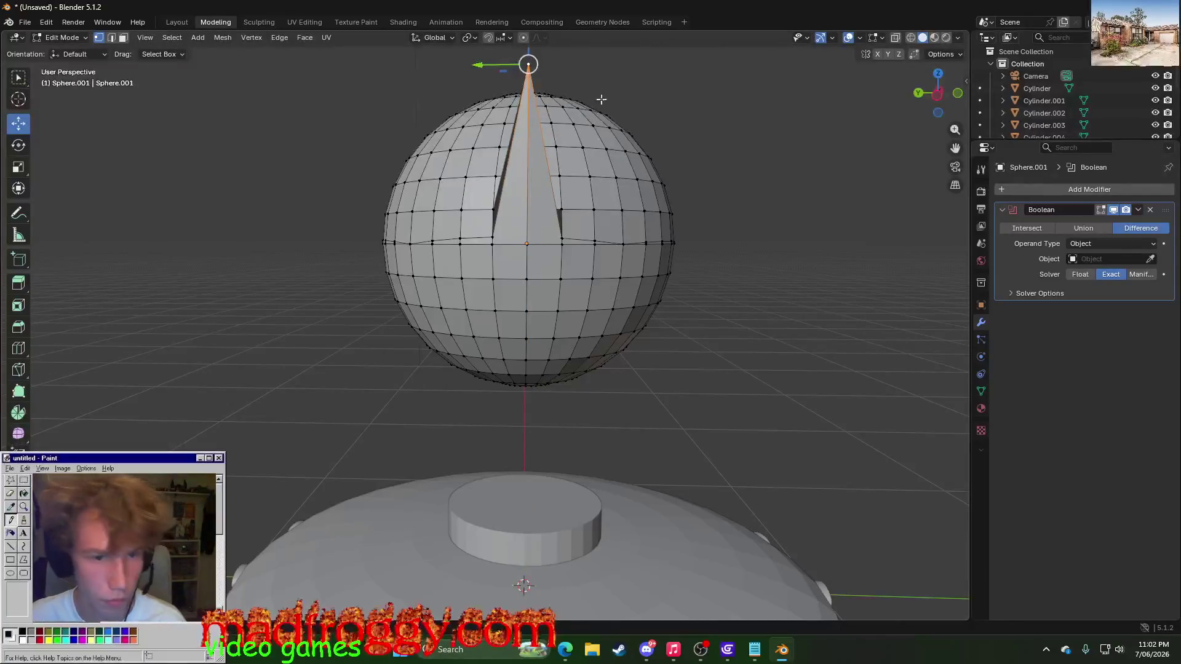
pyautogui.hotkey('ctrl', 'v')
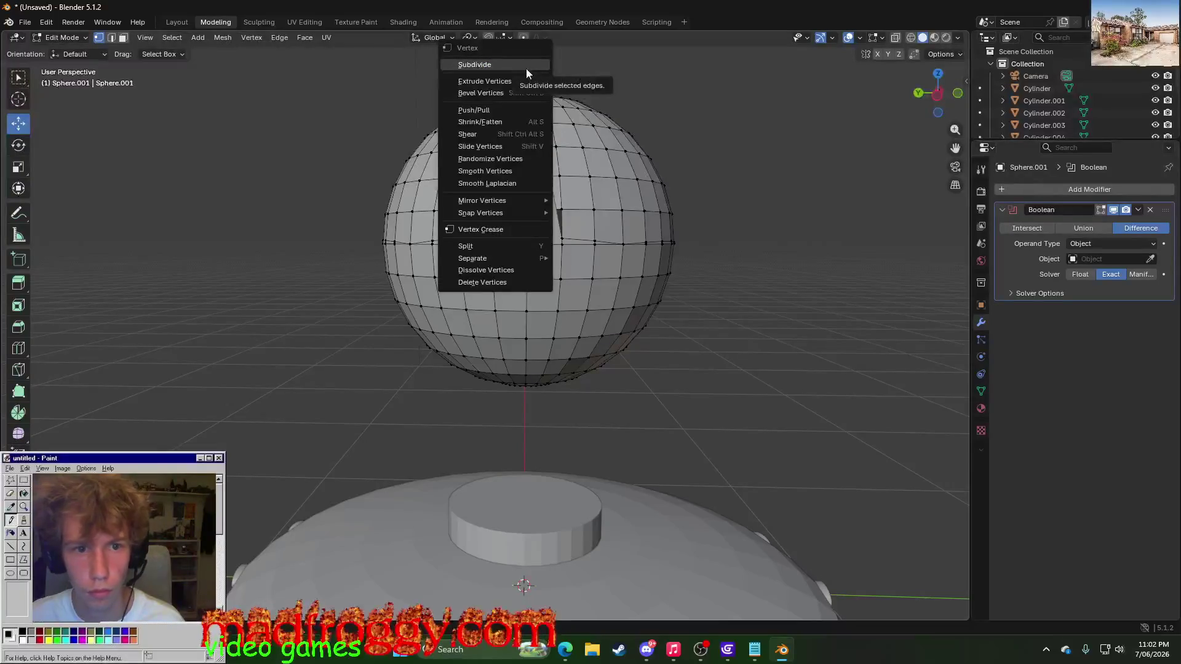
# - Delete the spiked vertex via the Vertex menu, then undo the deletion and the spike
pyautogui.click(526, 68)
pyautogui.hotkey('ctrl', 'v')
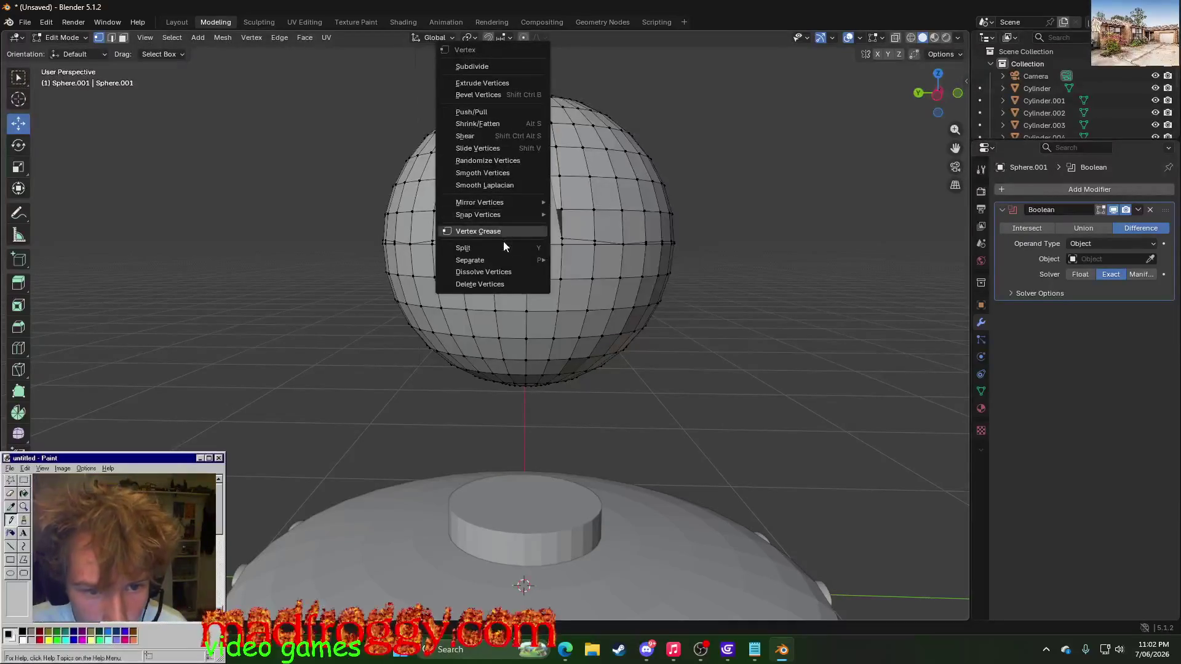
pyautogui.click(497, 283)
pyautogui.moveTo(496, 282)
pyautogui.mouseDown(button='middle')
pyautogui.moveTo(470, 317)
pyautogui.moveTo(591, 312)
pyautogui.mouseUp(button='middle')
pyautogui.hotkey('ctrl', 'z')
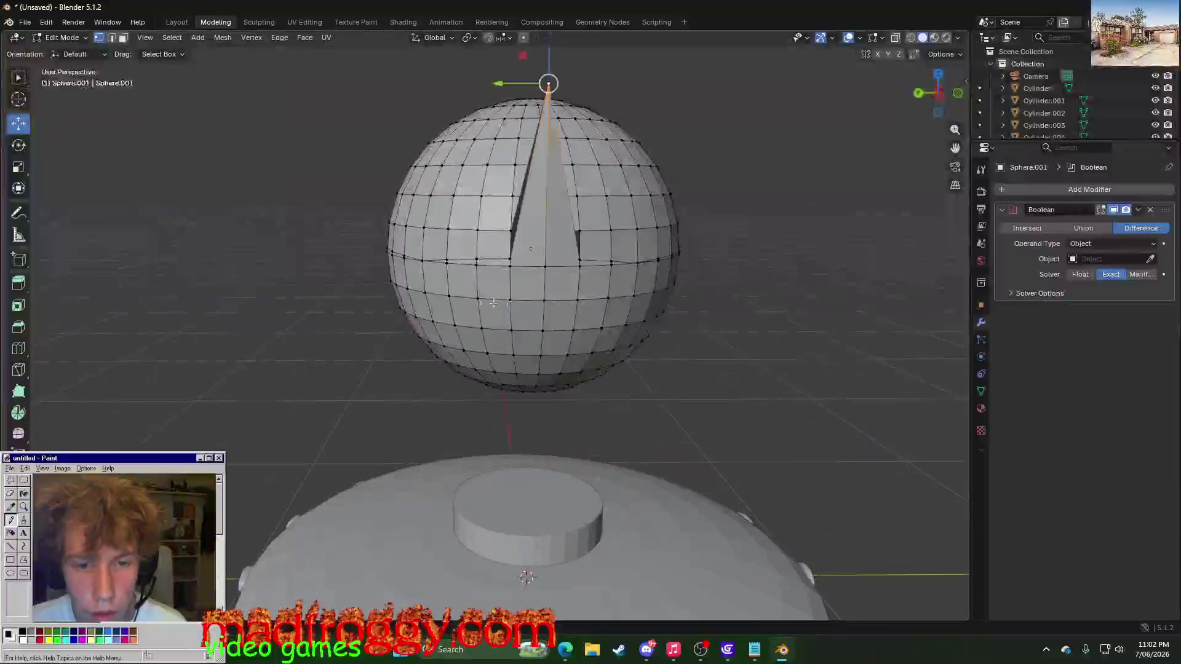
pyautogui.hotkey('ctrl', 'z')
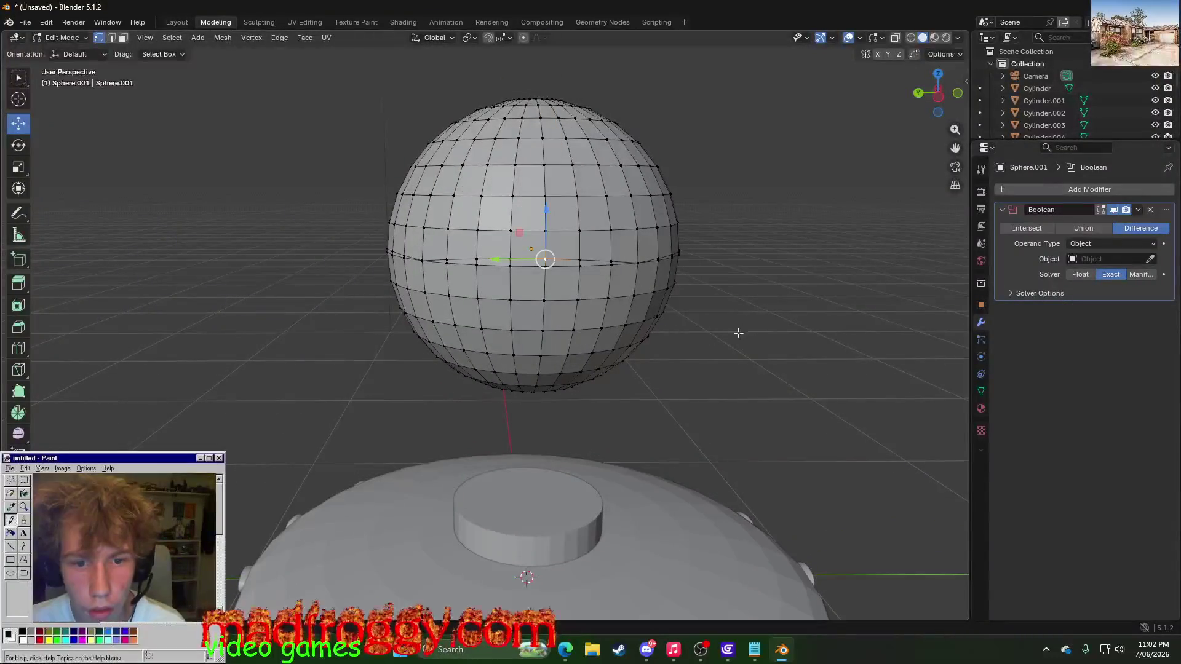
# - Retry deleting the vertex, undo it again, and return to the Layout workspace
pyautogui.moveTo(737, 333)
pyautogui.mouseDown(button='middle')
pyautogui.moveTo(714, 338)
pyautogui.moveTo(478, 273)
pyautogui.mouseUp(button='middle')
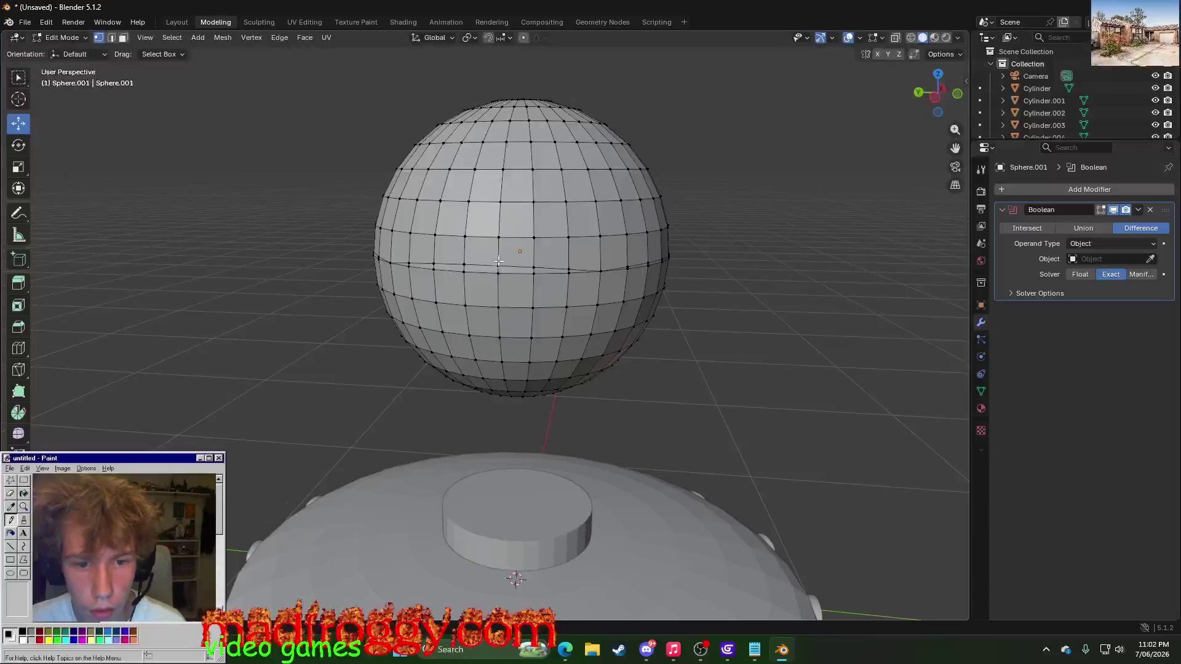
pyautogui.hotkey('ctrl', 'v')
pyautogui.click(475, 269)
pyautogui.moveTo(361, 288)
pyautogui.mouseDown(button='middle')
pyautogui.moveTo(287, 287)
pyautogui.moveTo(349, 307)
pyautogui.moveTo(425, 285)
pyautogui.moveTo(400, 295)
pyautogui.moveTo(307, 181)
pyautogui.mouseUp(button='middle')
pyautogui.hotkey('ctrl', 'z')
pyautogui.click(349, 306)
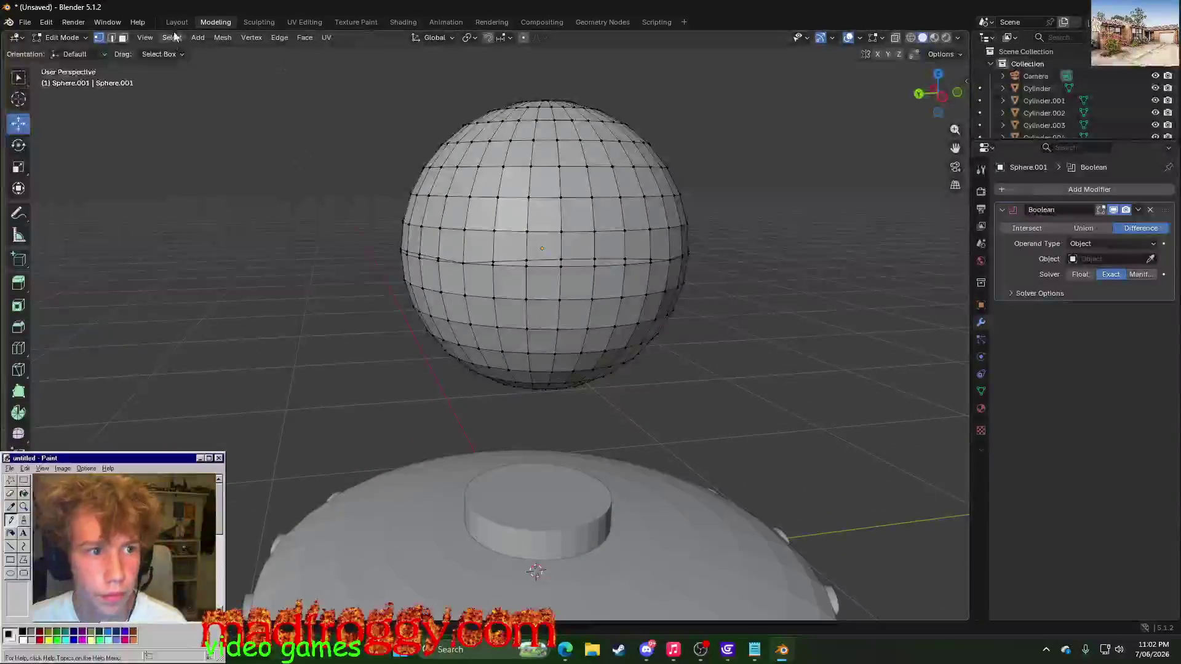
pyautogui.click(177, 21)
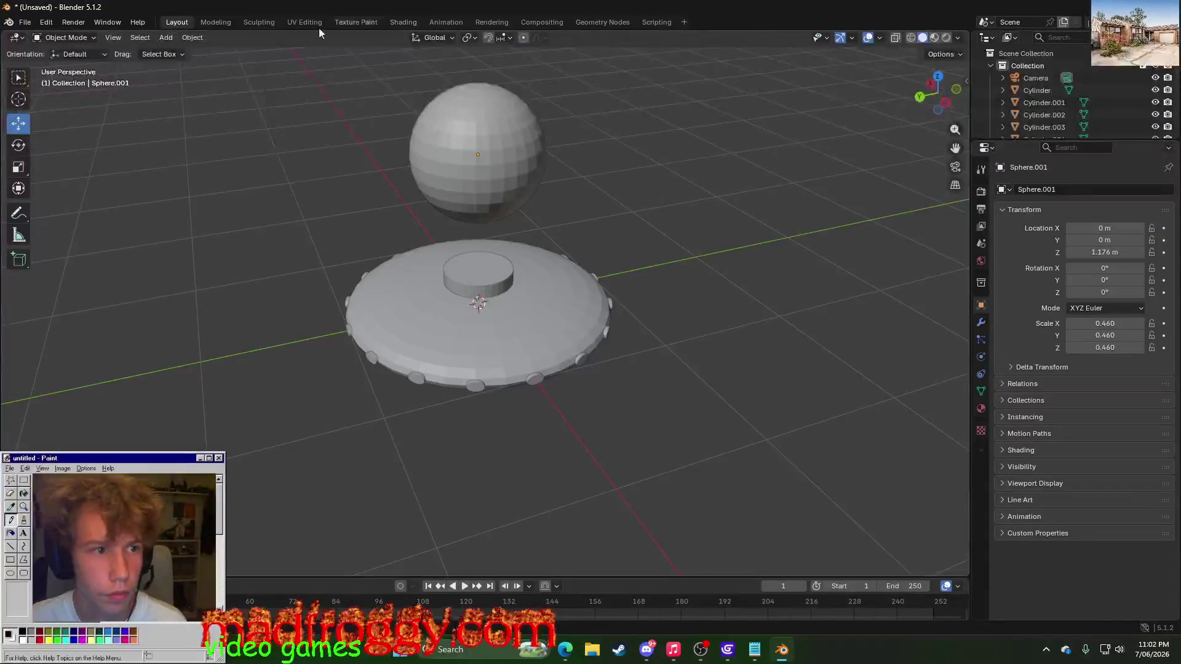
# - Add a new UV sphere at the origin and check the top sphere's scale value
pyautogui.click(165, 38)
pyautogui.moveTo(184, 51)
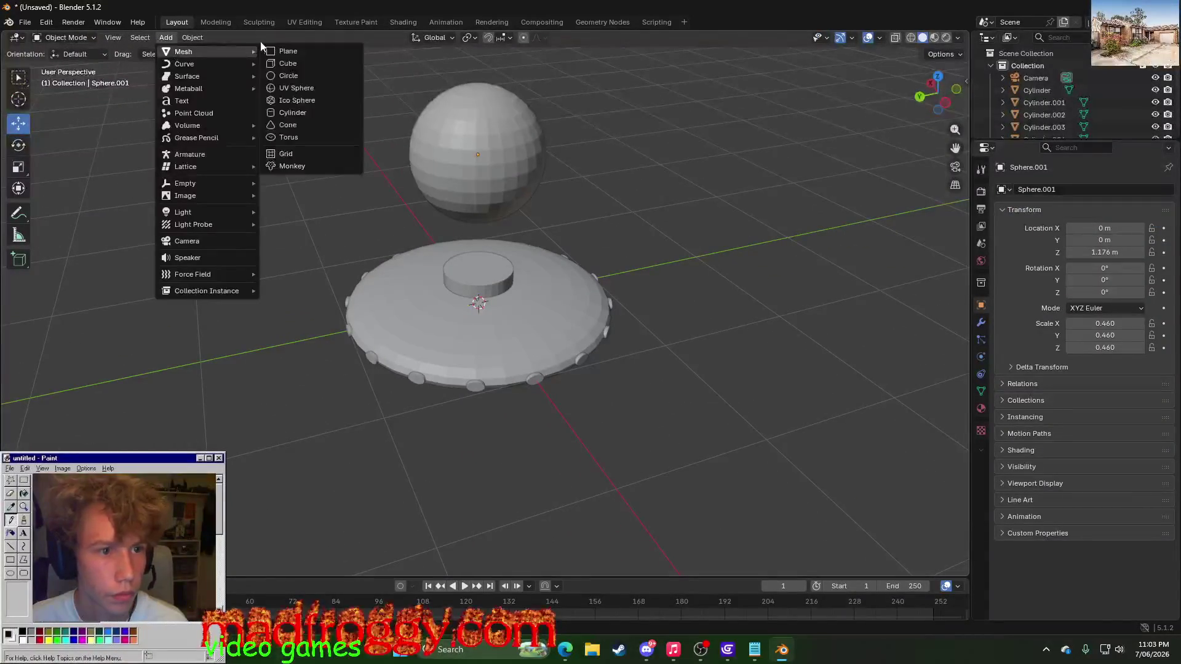
pyautogui.click(296, 88)
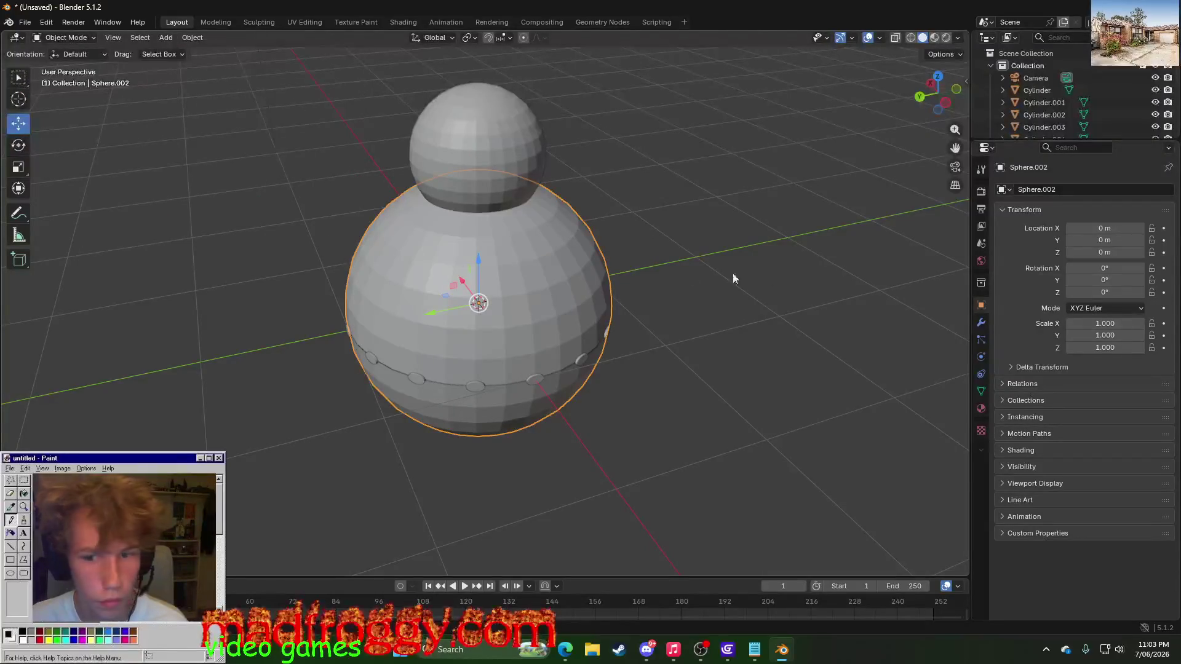
pyautogui.click(534, 141)
pyautogui.click(1115, 324)
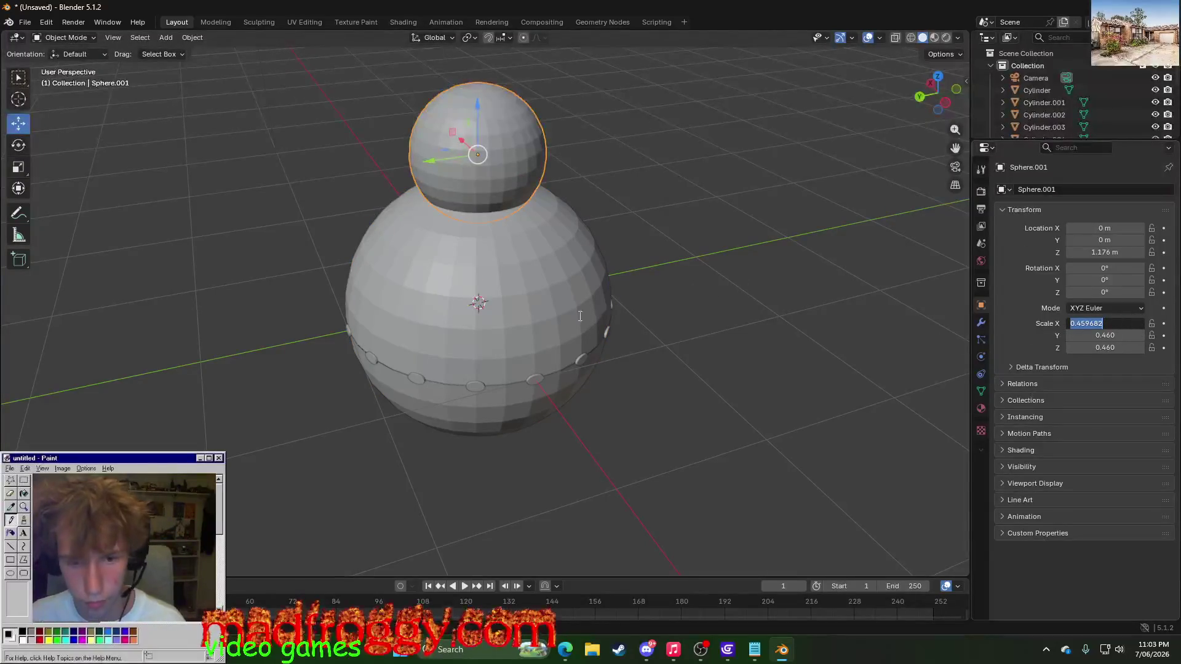
pyautogui.click(543, 286)
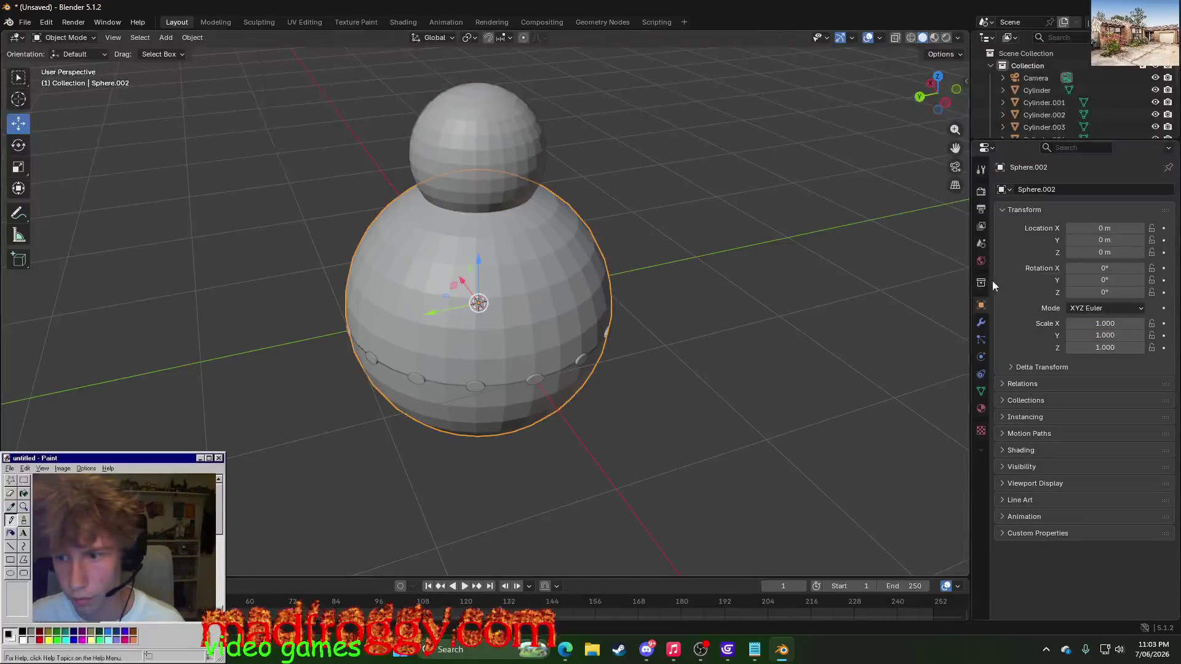
# - Set the new sphere's X, Y and Z scale to 0.460
pyautogui.click(1105, 324)
pyautogui.hotkey('ctrl', 'v')
pyautogui.press('Return')
pyautogui.click(1106, 335)
pyautogui.write('0.459682')
pyautogui.press('Return')
pyautogui.write('0.459682')
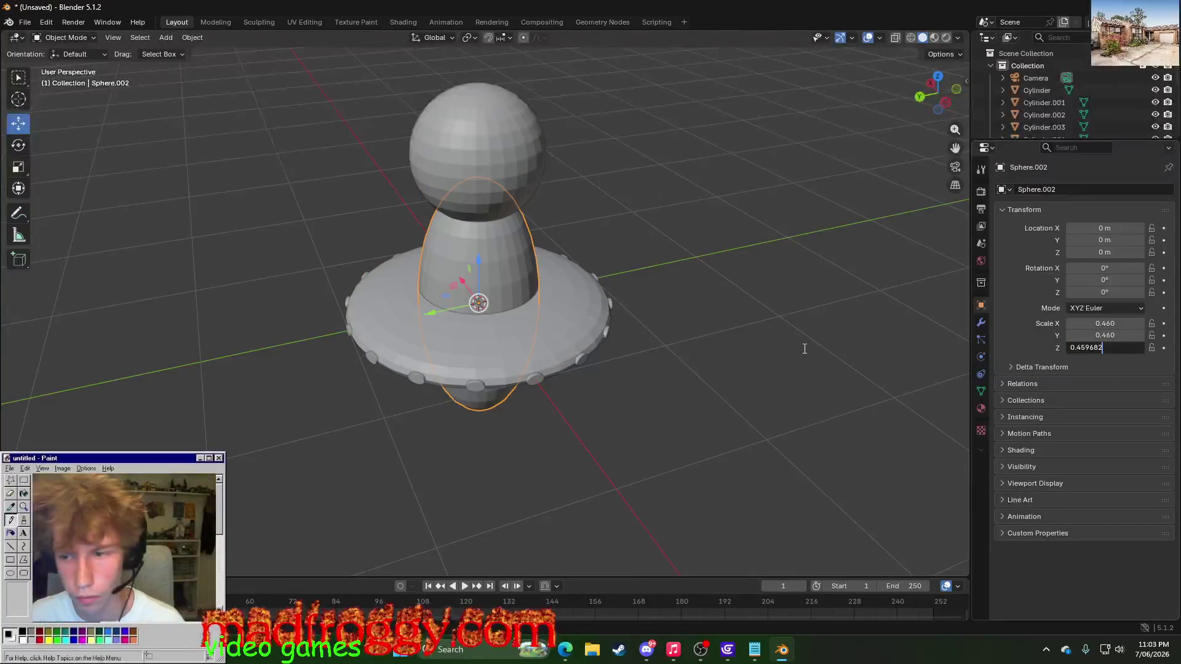
pyautogui.press('Return')
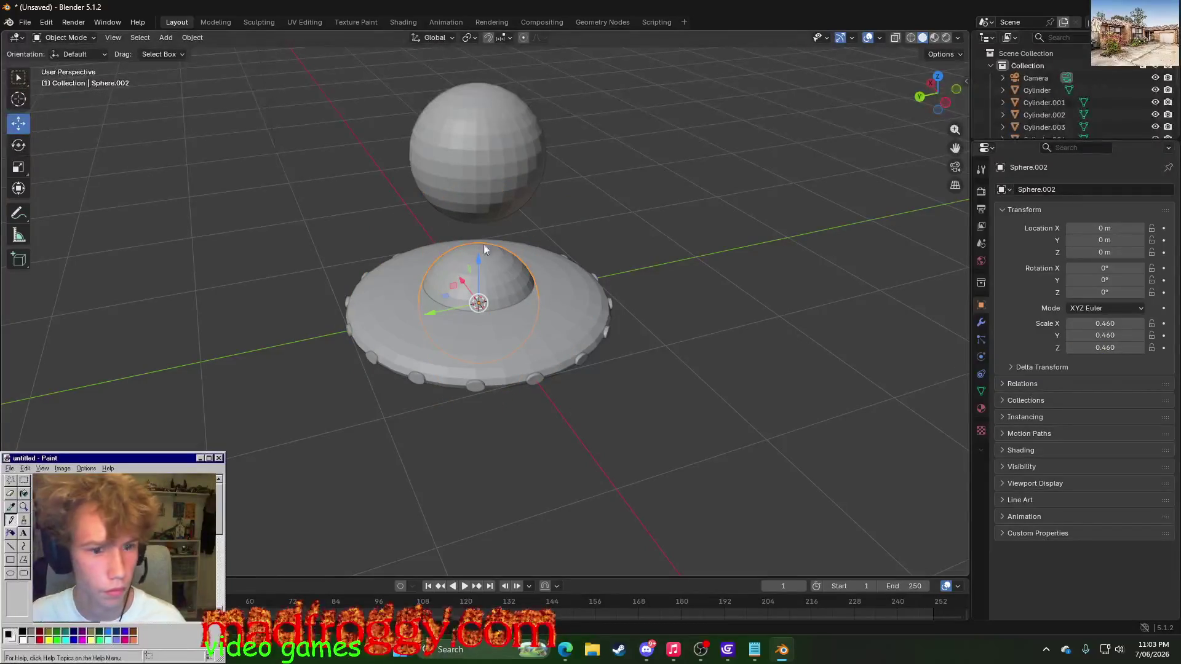
# - Move the small sphere up along Z and delete the original top sphere Sphere.001
pyautogui.press('g')
pyautogui.press('z')
pyautogui.click(490, 189)
pyautogui.click(478, 103)
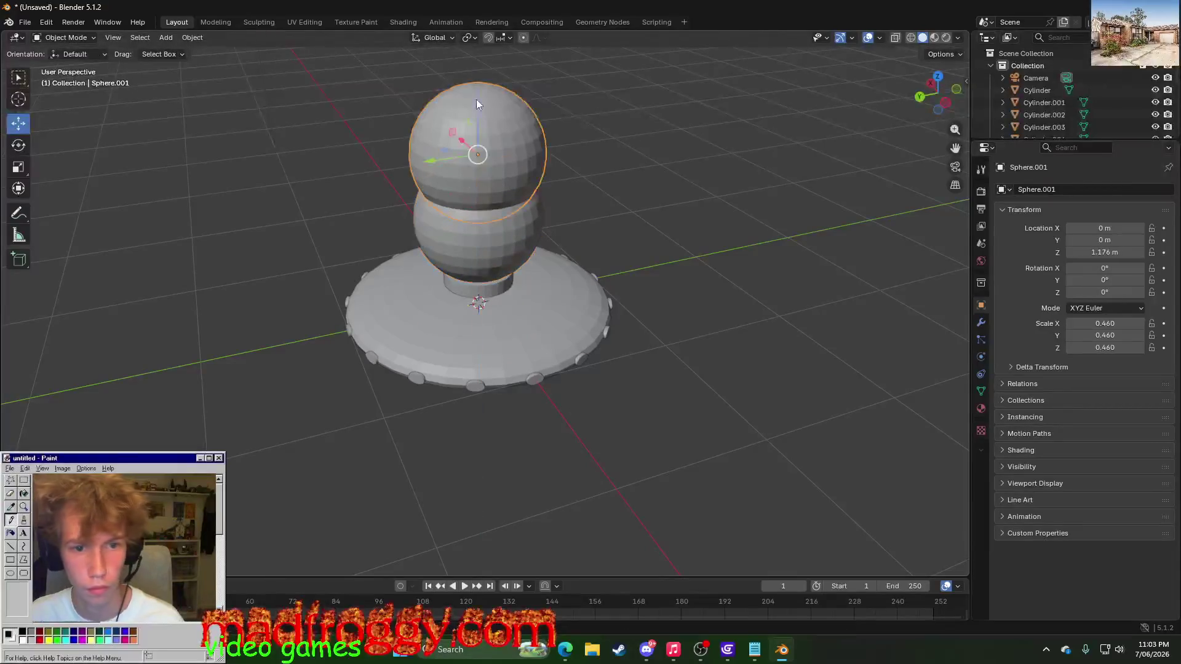
pyautogui.press('Delete')
# - Raise Sphere.002 above the saucer and enter mesh editing with nothing selected
pyautogui.click(474, 224)
pyautogui.press('g')
pyautogui.press('z')
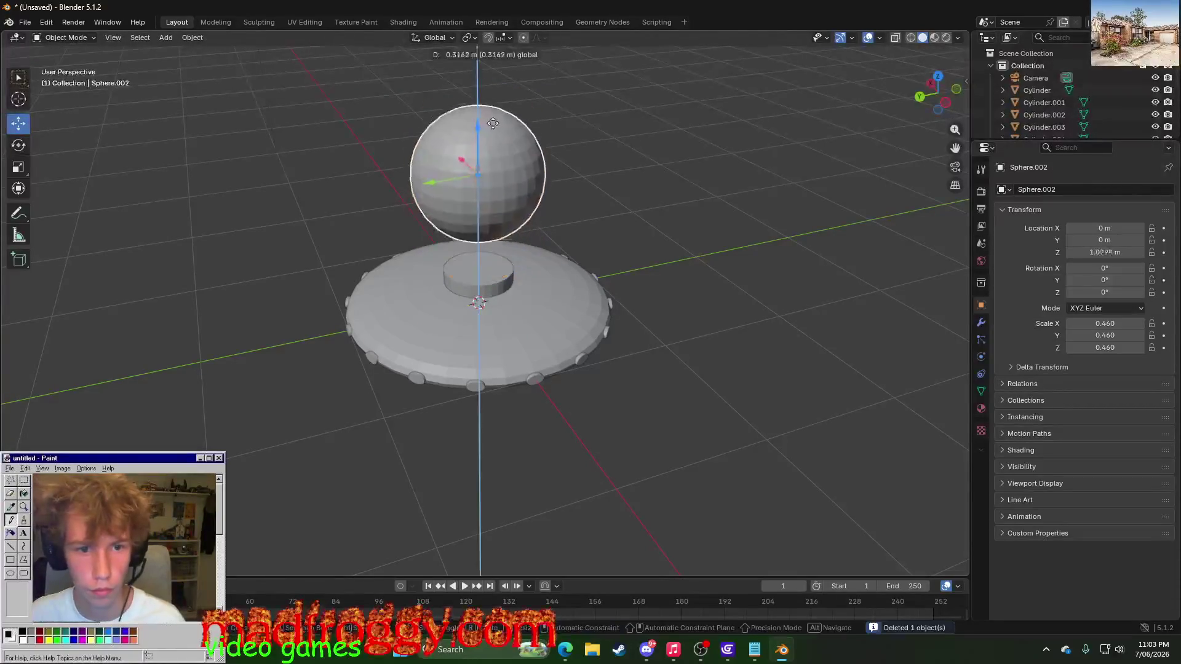
pyautogui.click(591, 155)
pyautogui.click(221, 23)
pyautogui.hotkey('alt', 'a')
pyautogui.moveTo(384, 139)
pyautogui.mouseDown(button='middle')
pyautogui.moveTo(345, 137)
pyautogui.moveTo(358, 138)
pyautogui.mouseUp(button='middle')
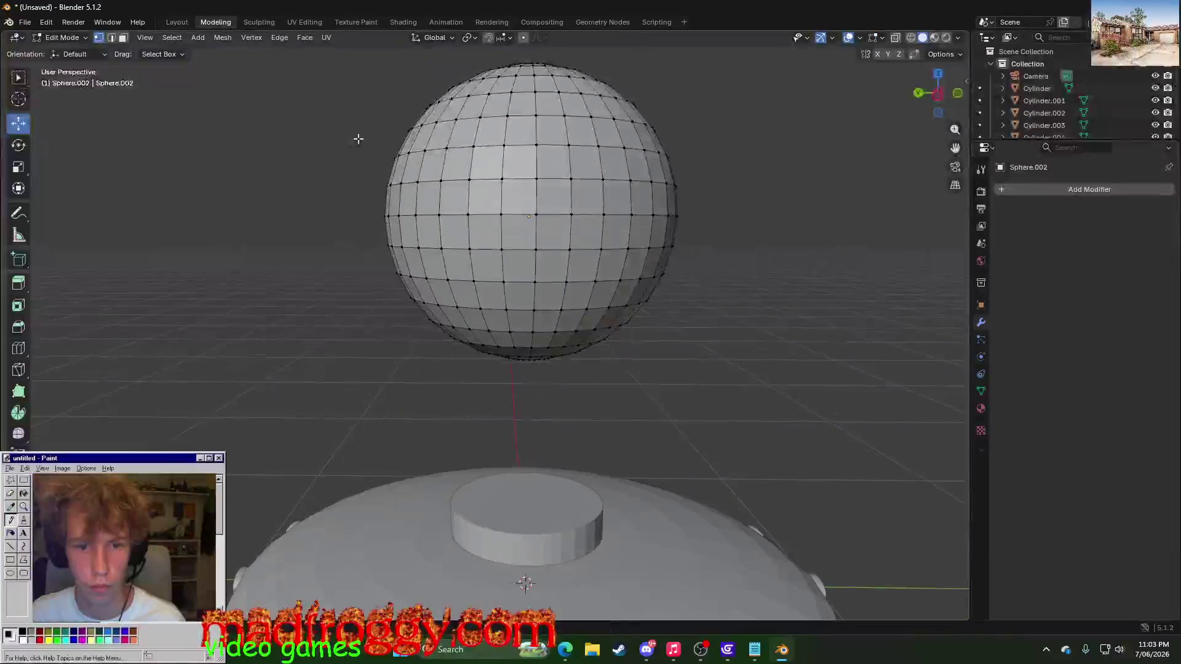
pyautogui.scroll(2, 468, 142)
pyautogui.scroll(-2, 468, 142)
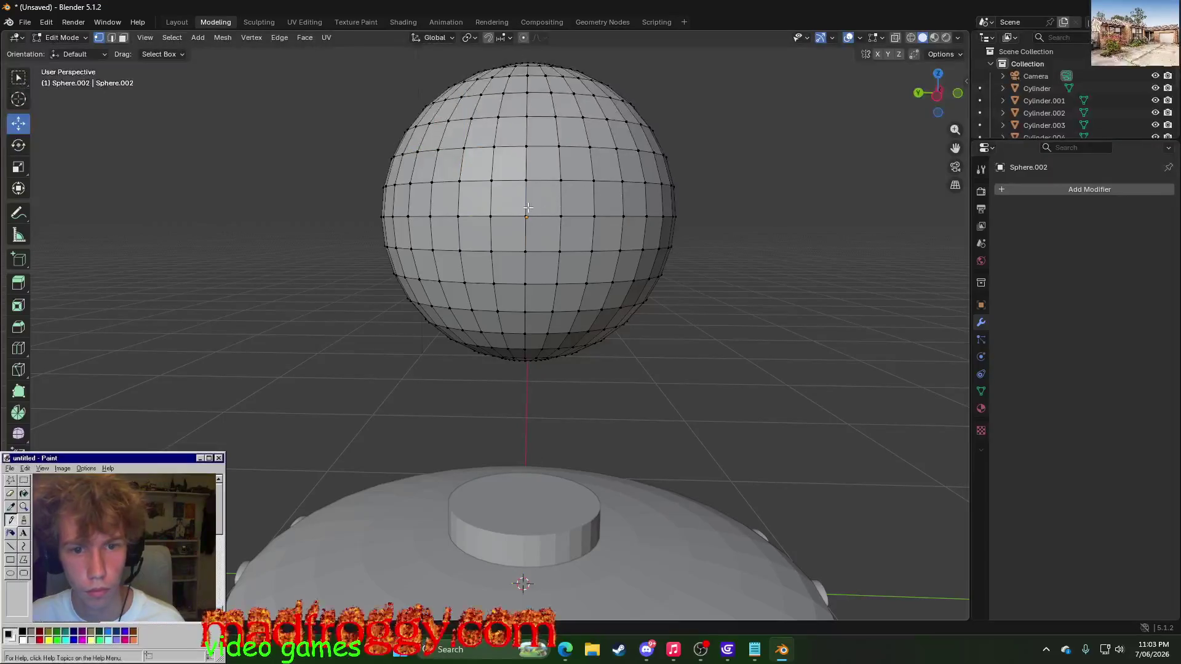
# - Following the tutorial, select the sphere's equator edge loop and rip it with V
pyautogui.hotkey('alt', 'Tab')
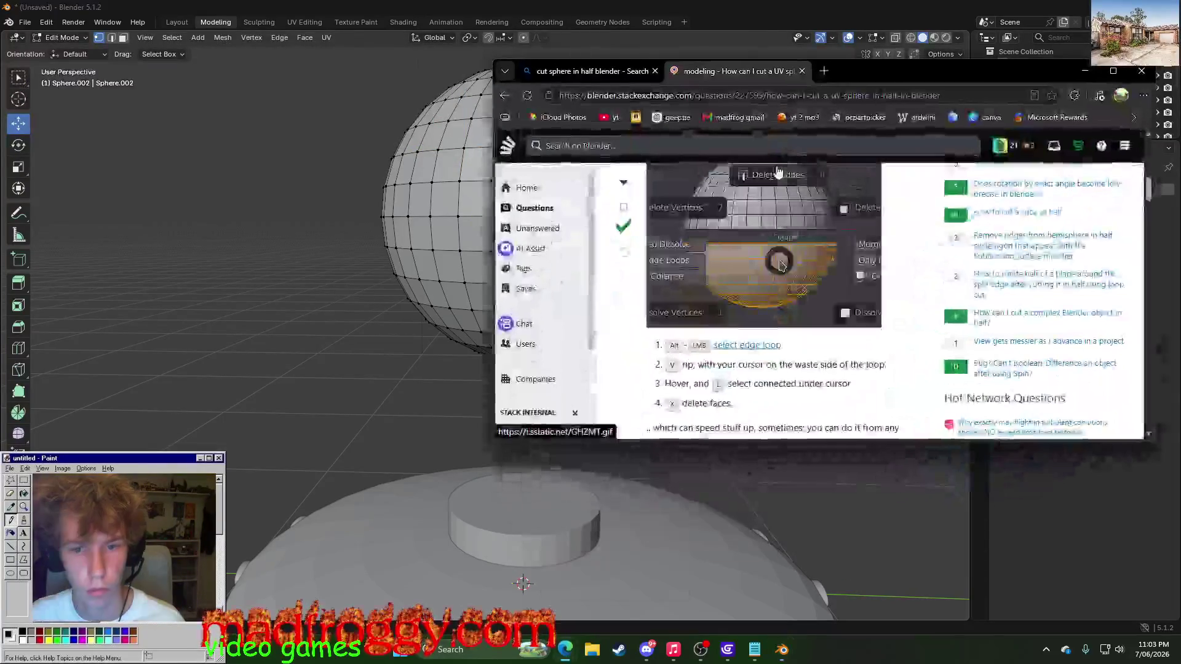
pyautogui.hotkey('alt', 'Tab')
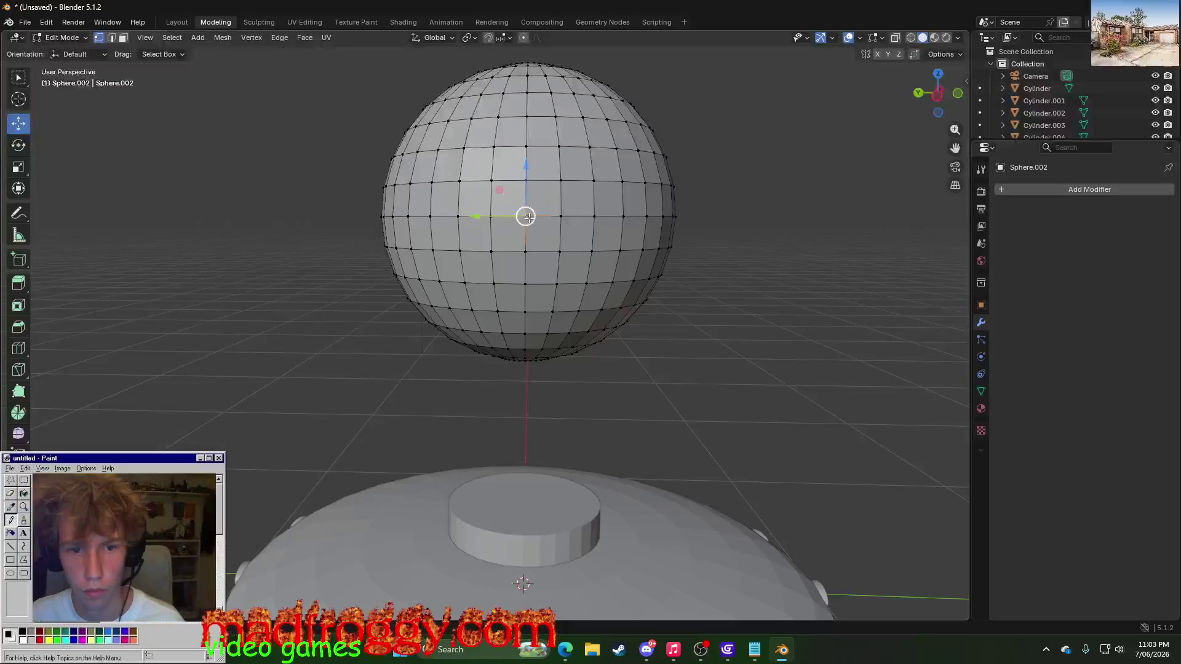
pyautogui.hotkey('alt', 'Tab')
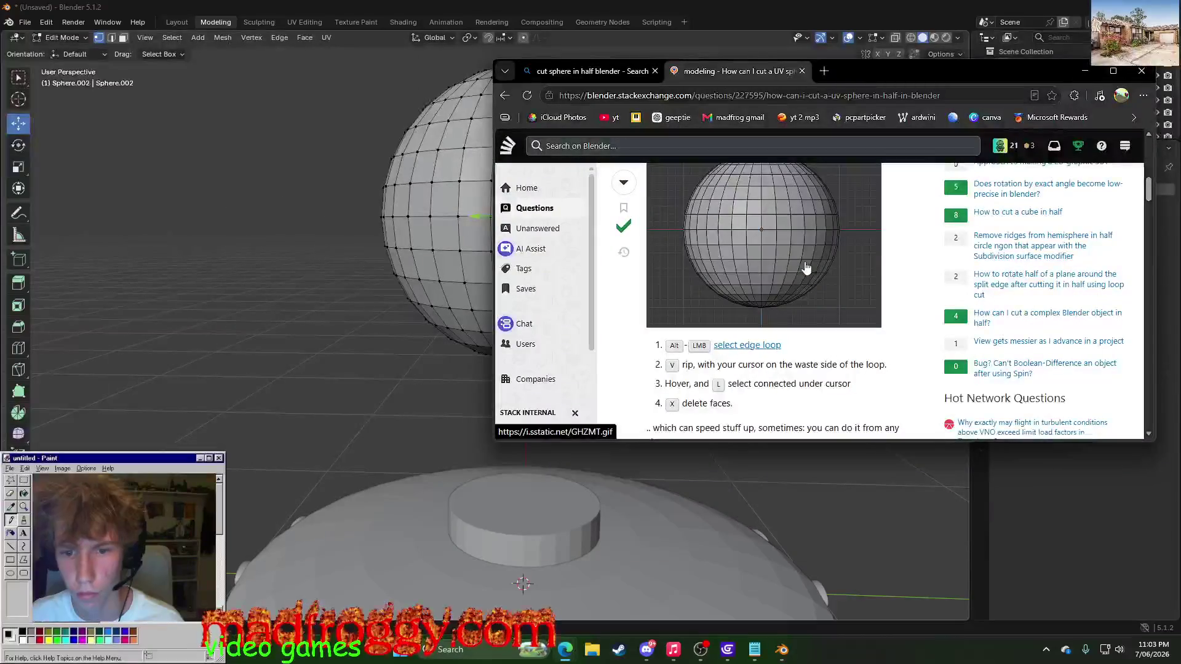
pyautogui.hotkey('alt', 'Tab')
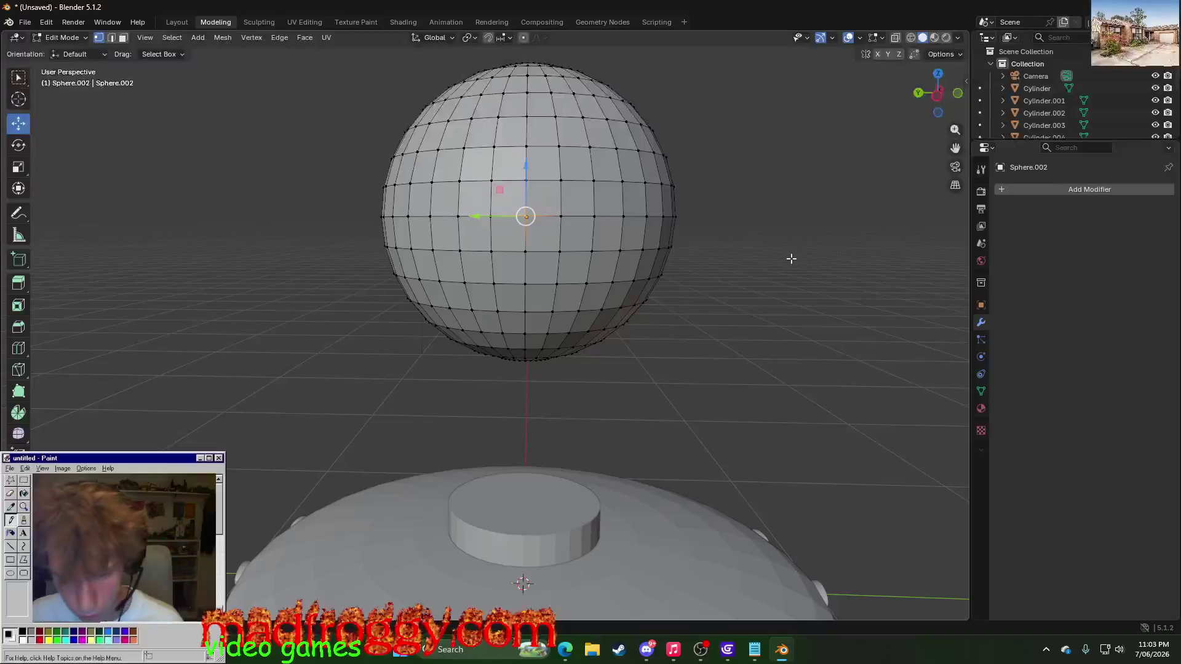
pyautogui.keyDown('alt'); pyautogui.click(525, 216); pyautogui.keyUp('alt')
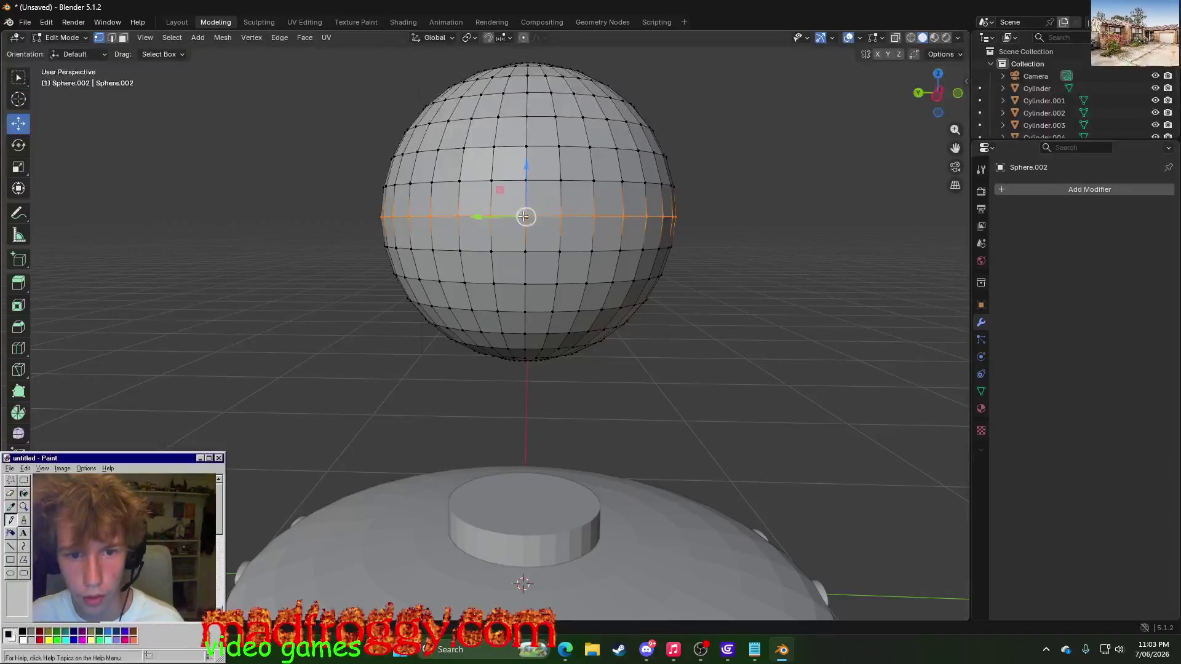
pyautogui.hotkey('alt', 'Tab')
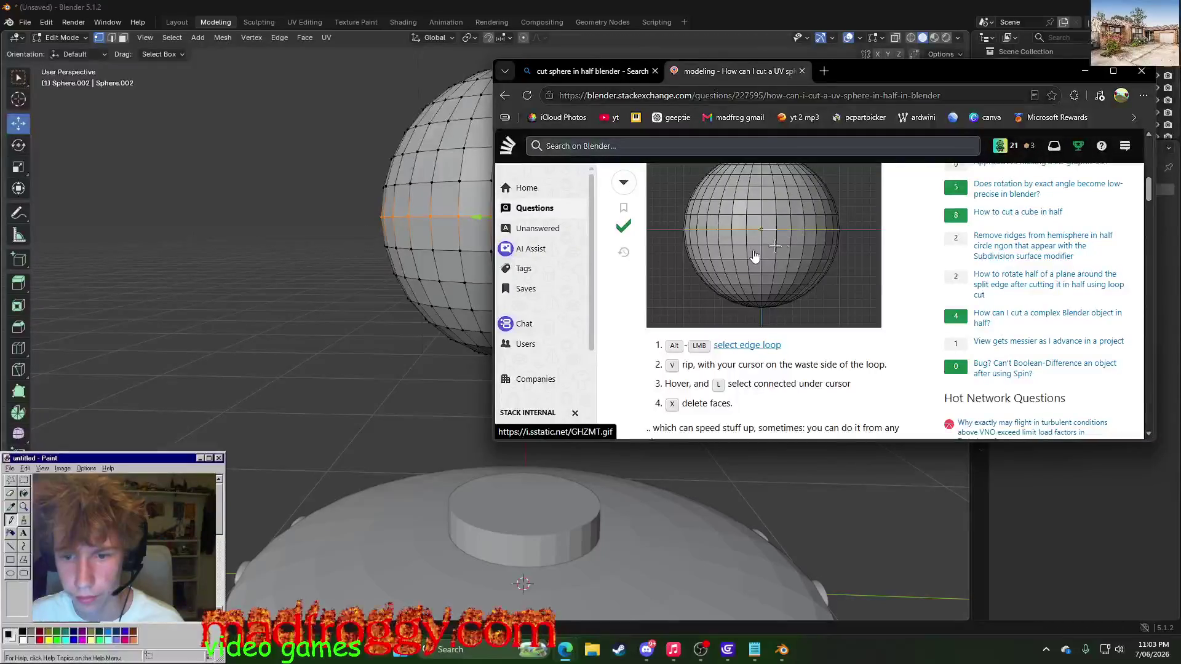
pyautogui.hotkey('alt', 'Tab')
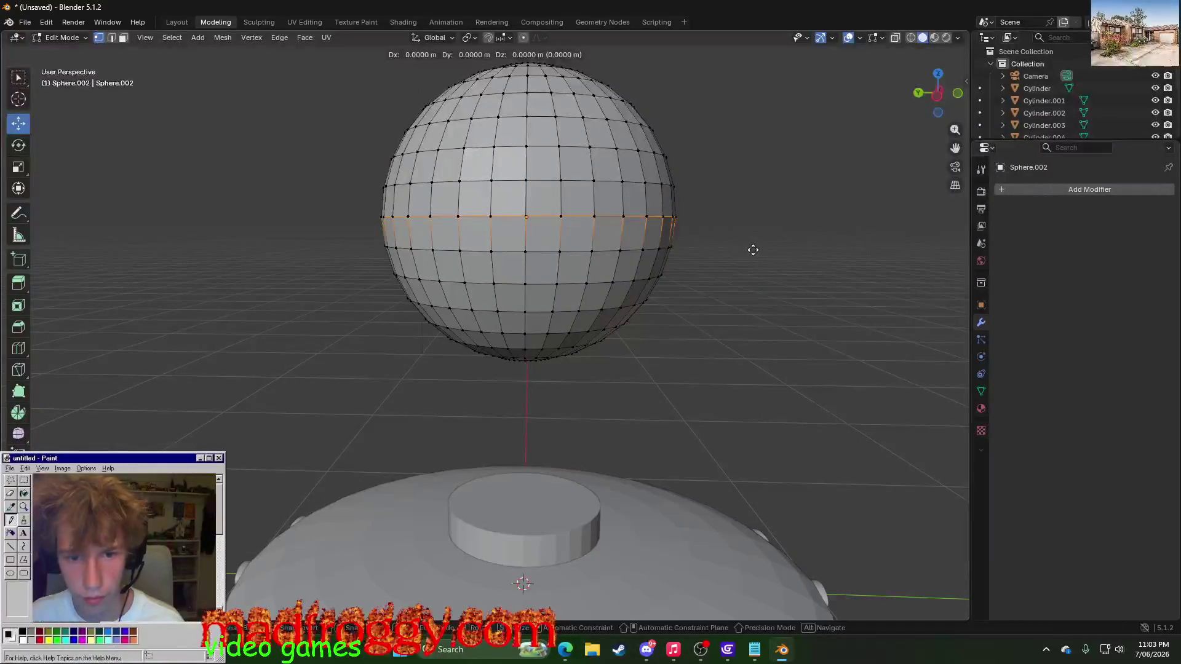
pyautogui.press('v')
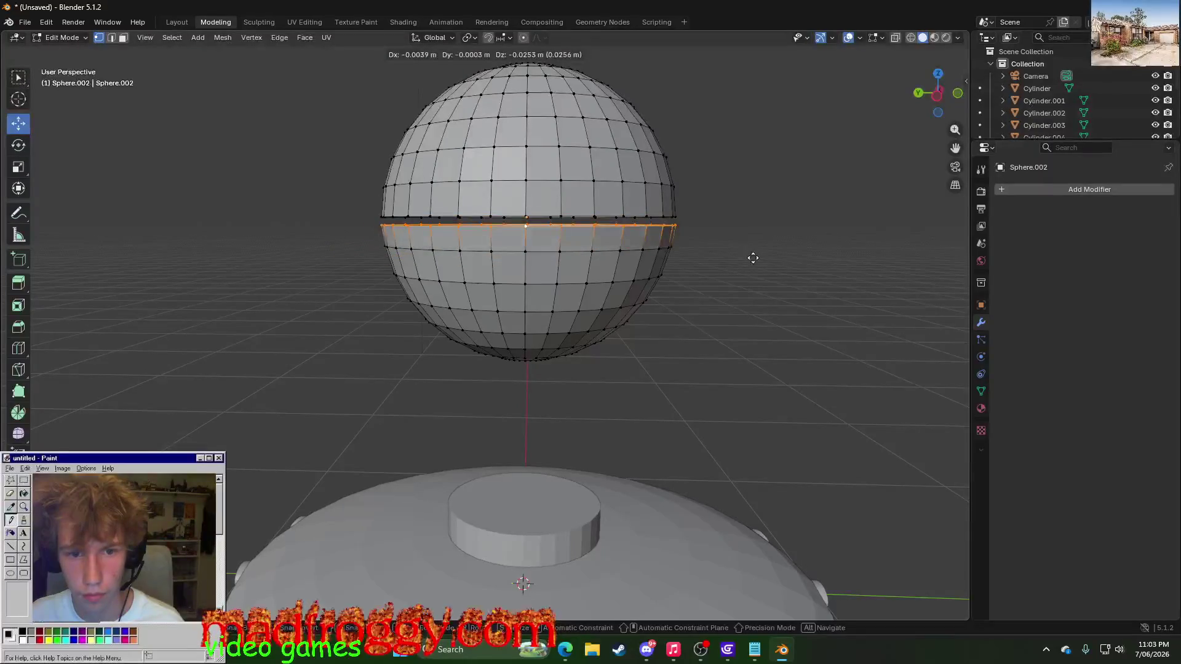
pyautogui.click(752, 257)
# - Re-enter mesh editing on the sphere and box-select its lower half
pyautogui.click(260, 175)
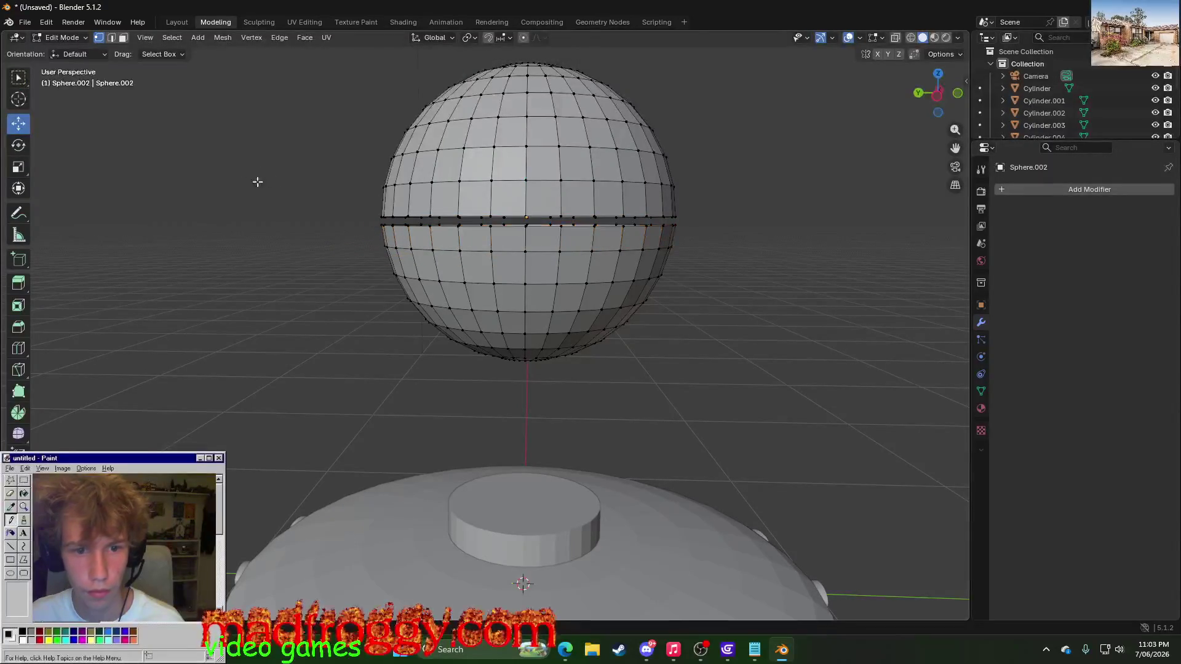
pyautogui.click(173, 21)
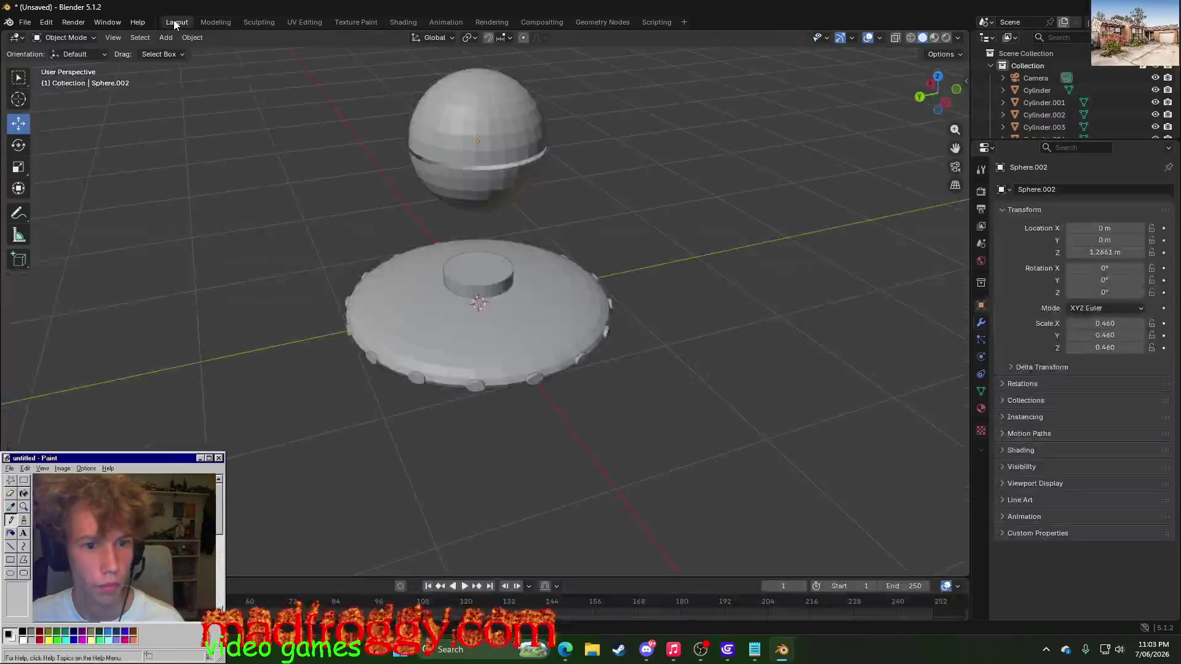
pyautogui.click(481, 186)
pyautogui.moveTo(517, 199)
pyautogui.mouseDown(button='middle')
pyautogui.moveTo(594, 204)
pyautogui.moveTo(575, 190)
pyautogui.mouseUp(button='middle')
pyautogui.click(219, 25)
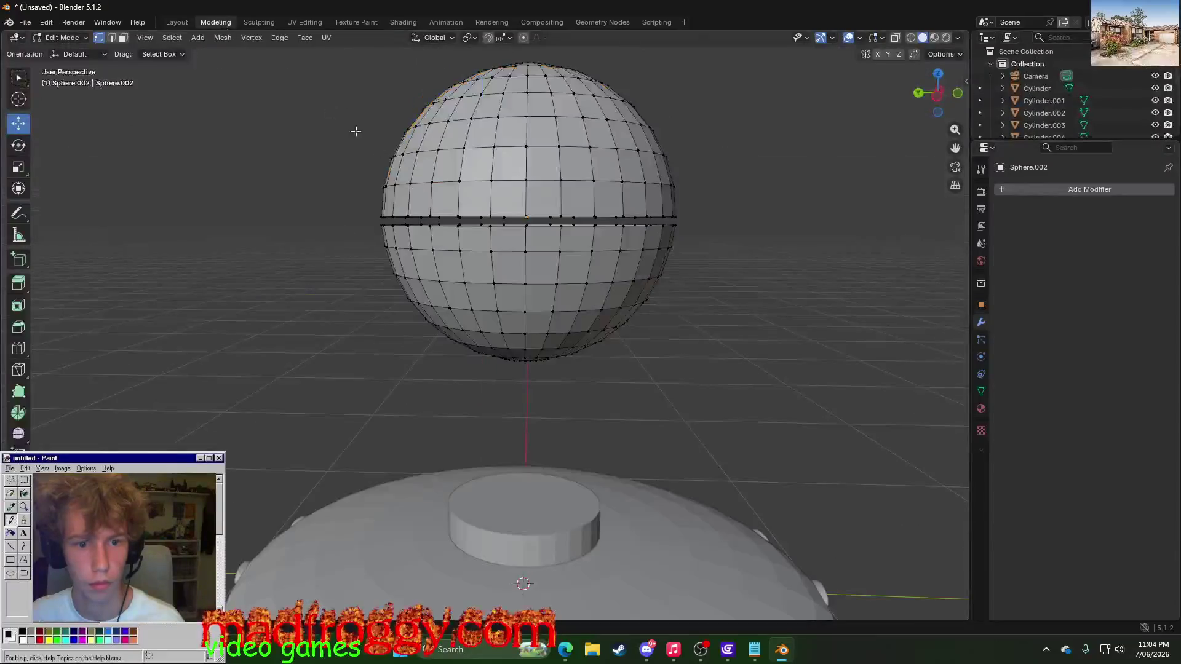
pyautogui.click(354, 234)
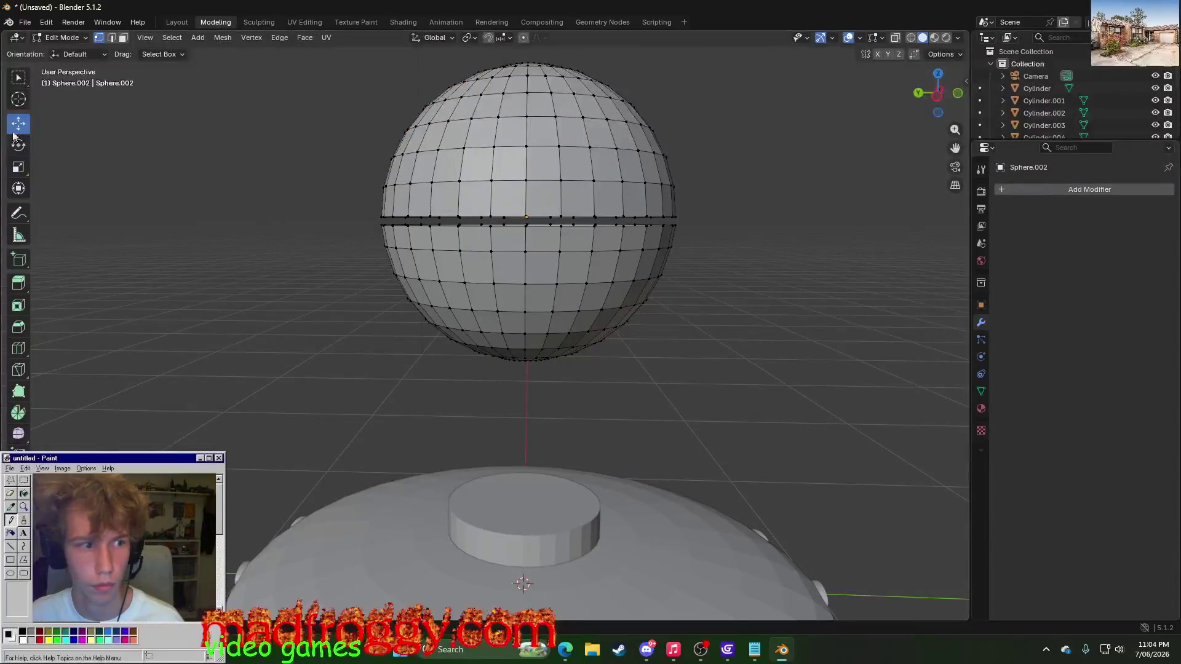
pyautogui.click(20, 75)
pyautogui.moveTo(377, 231); pyautogui.dragTo(687, 401)
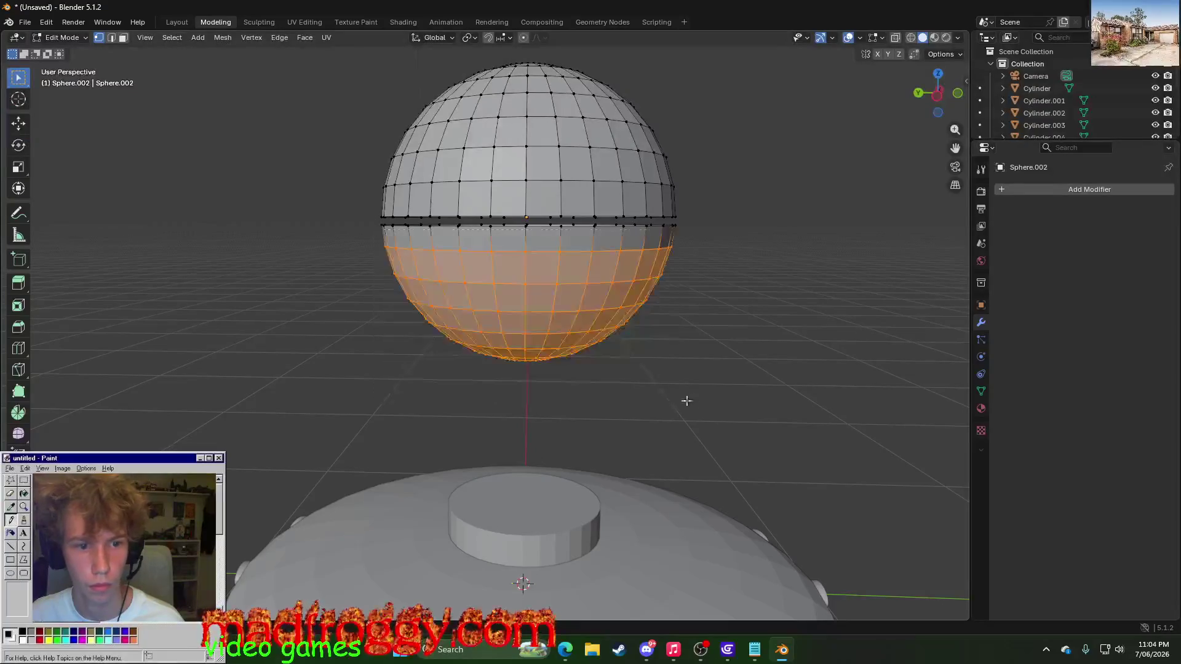
# - Attempt to delete and rip the lower half, dismiss the errors, and toggle mesh editing
pyautogui.press('x')
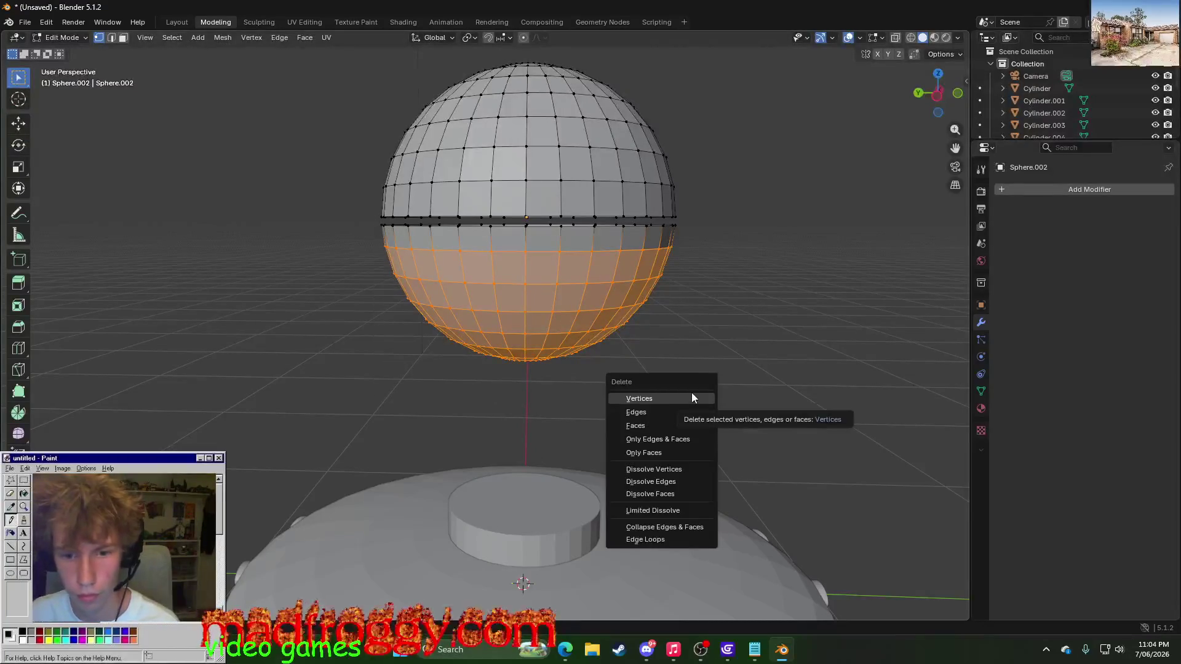
pyautogui.press('v')
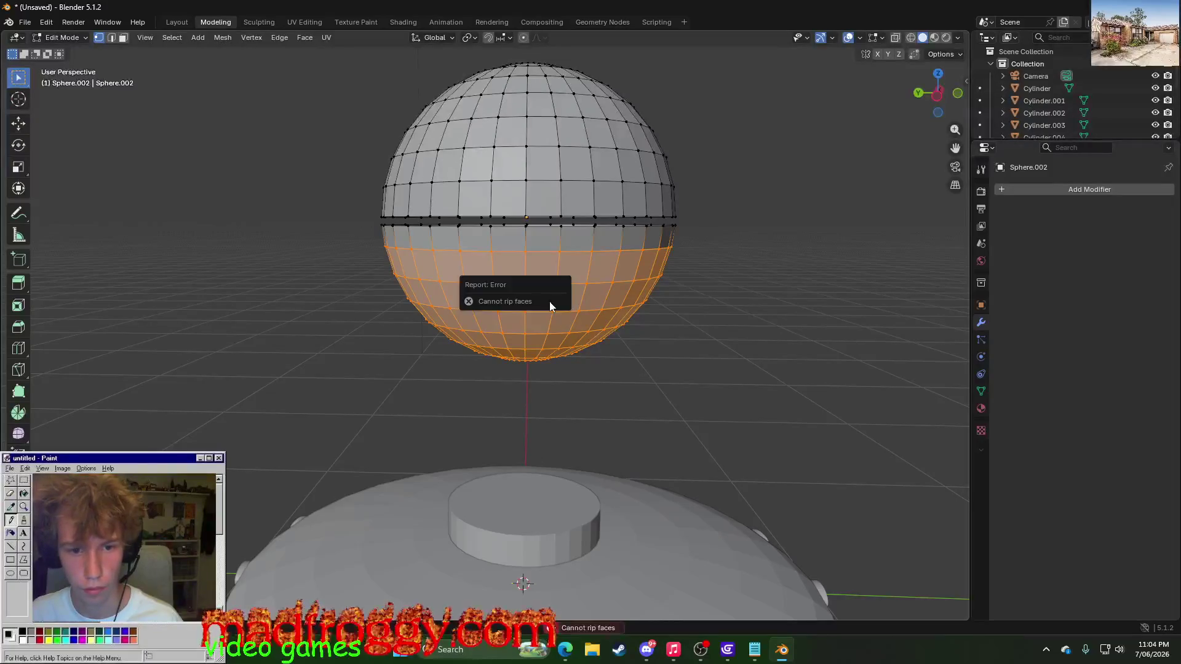
pyautogui.click(376, 223)
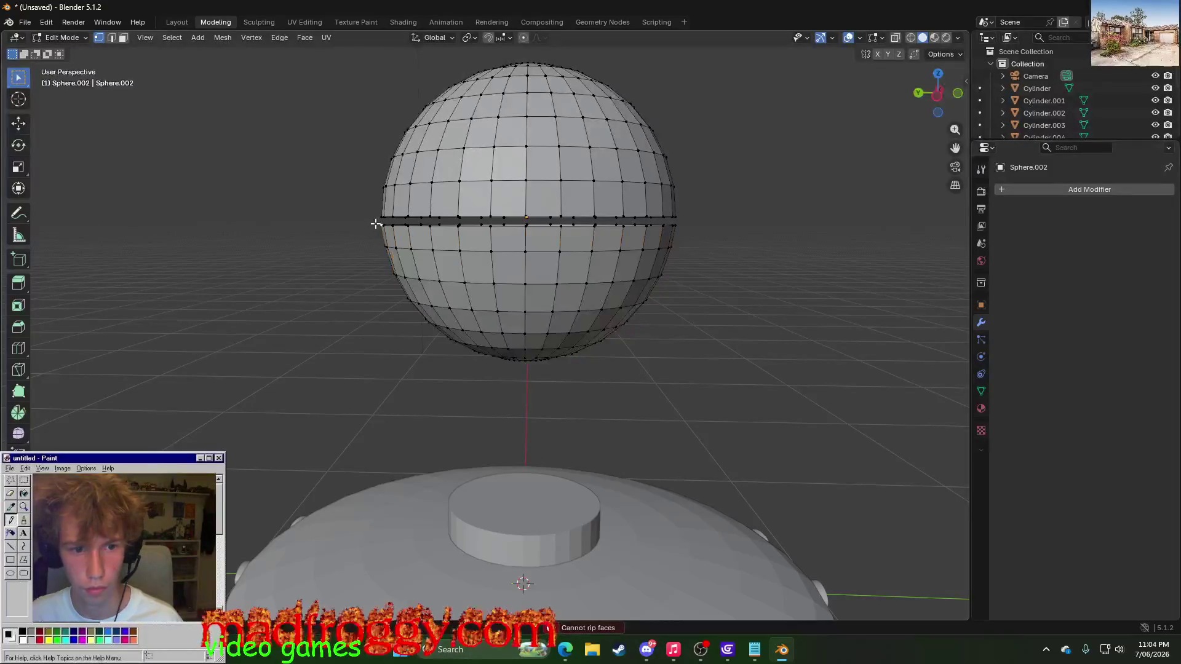
pyautogui.moveTo(371, 221); pyautogui.dragTo(706, 379)
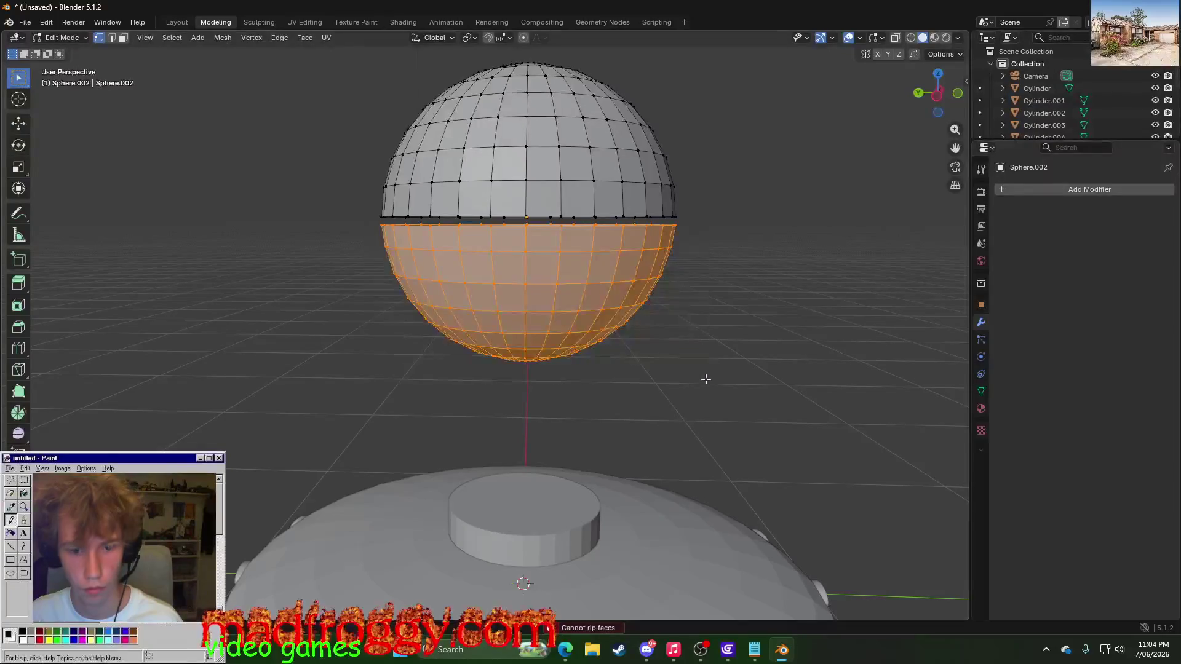
pyautogui.press('v')
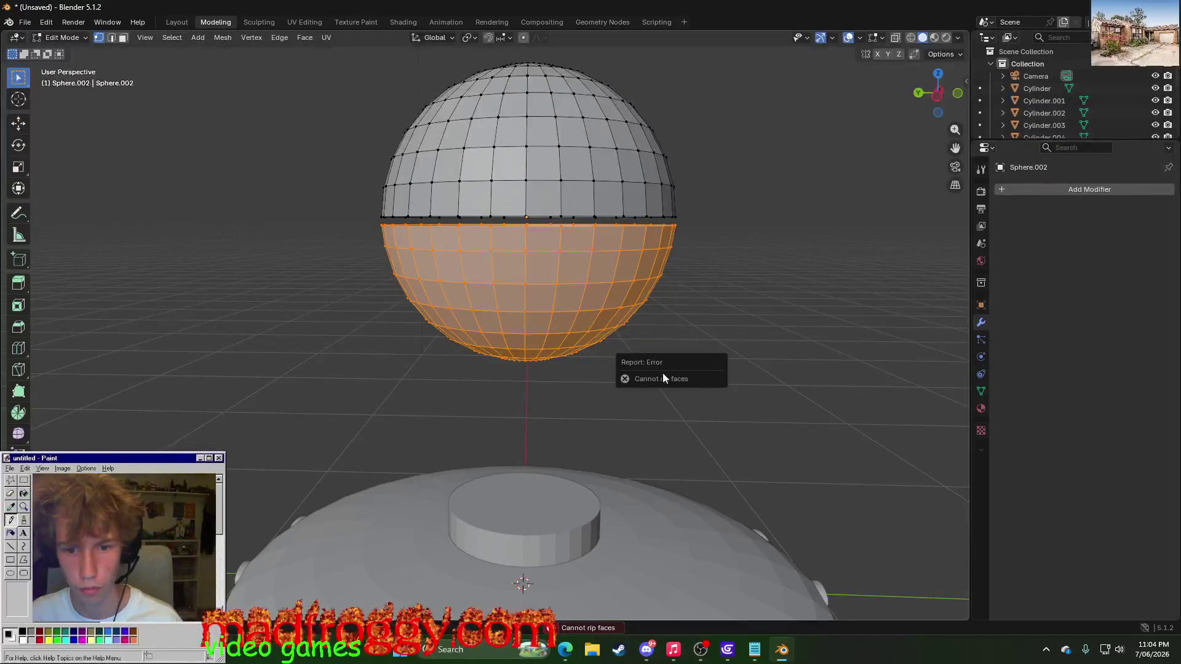
pyautogui.click(716, 297)
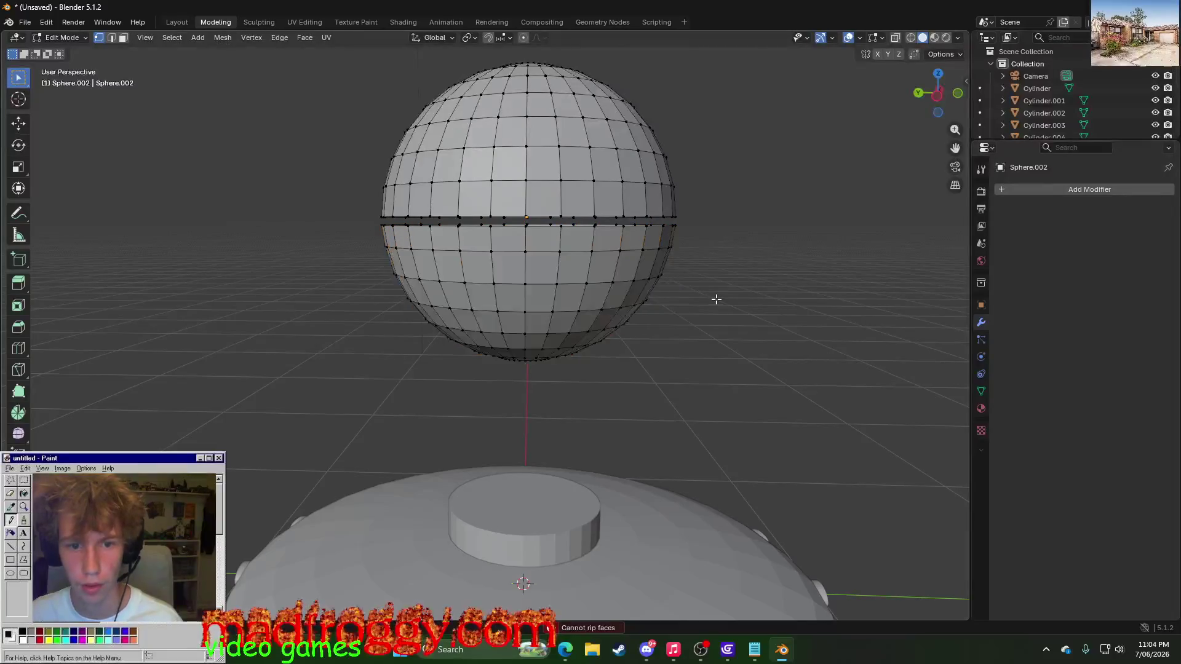
pyautogui.press('Tab')
pyautogui.click(716, 299)
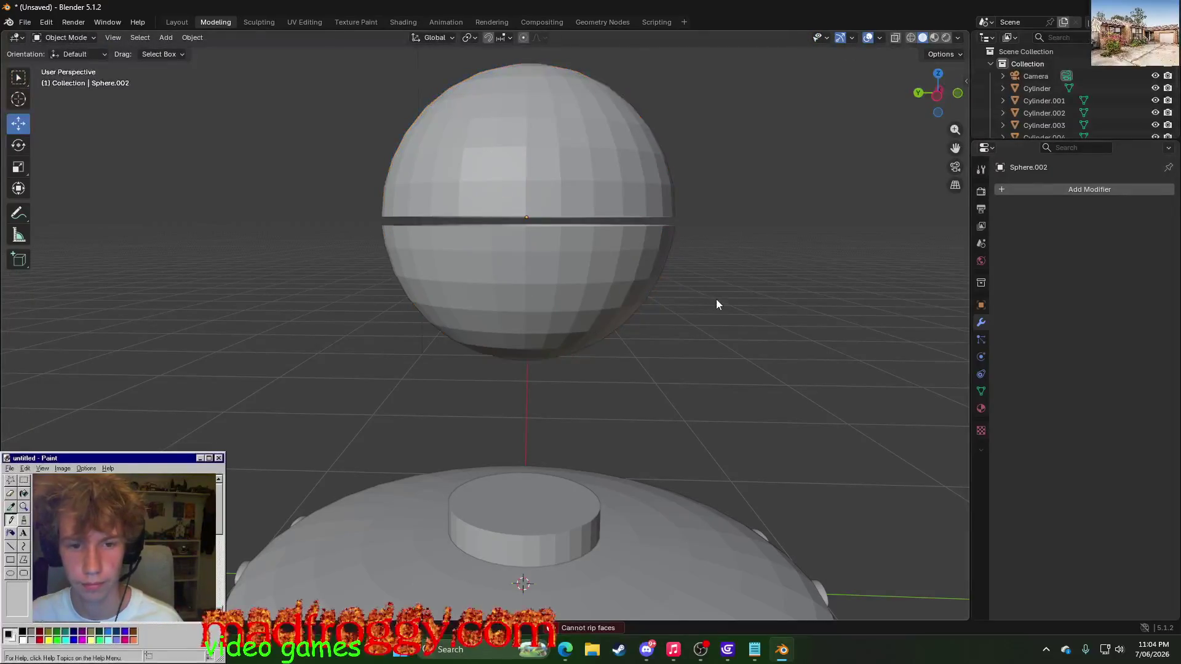
# - Undo the rip so the sphere's halves rejoin, with the equator loop still selected
pyautogui.press('Tab')
pyautogui.hotkey('ctrl', 'z')
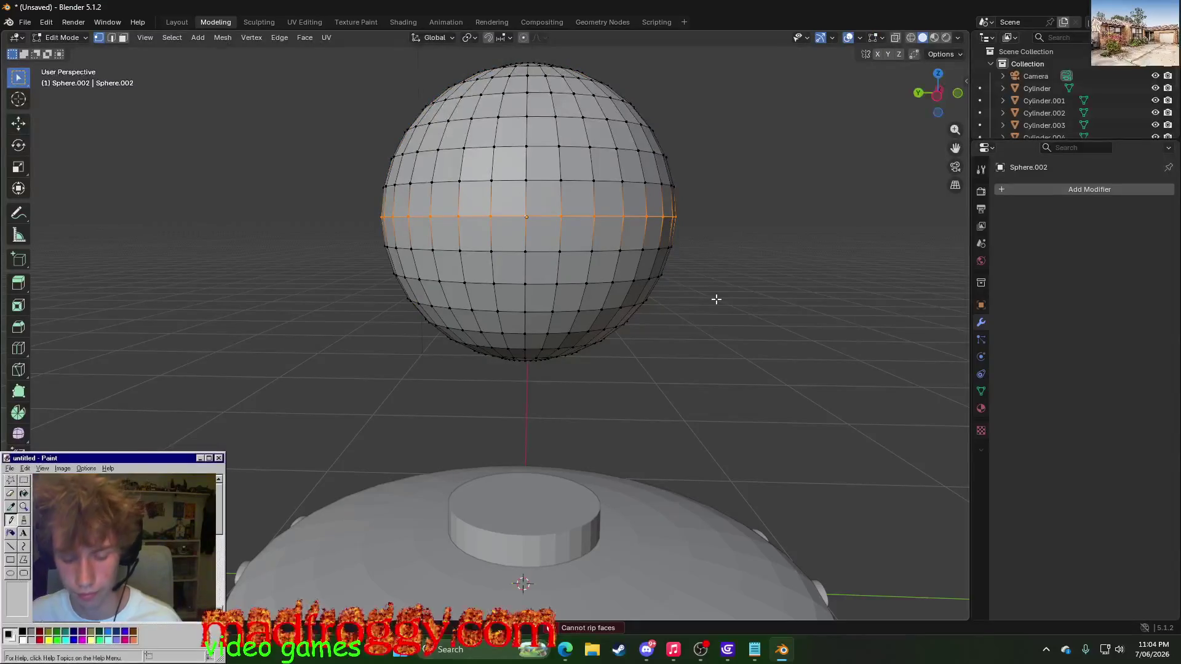
pyautogui.hotkey('alt', 'Tab')
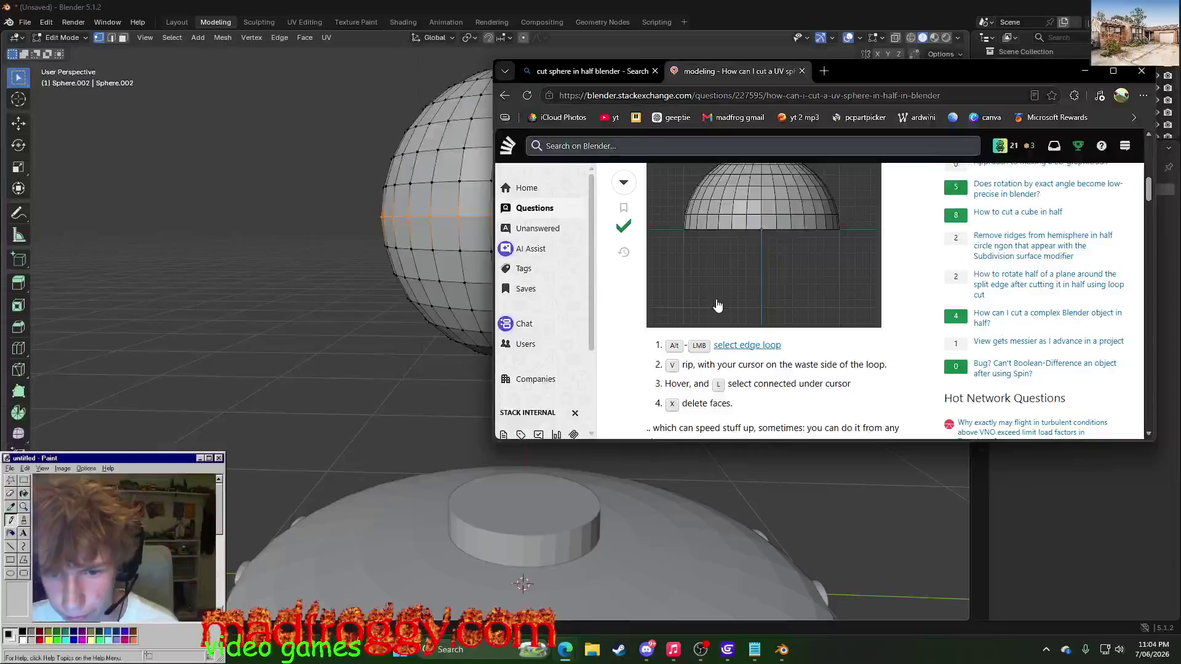
pyautogui.hotkey('alt', 'Tab')
# - Try pulling the equator loop along X, then undo the stretch and face the sphere again
pyautogui.press('g')
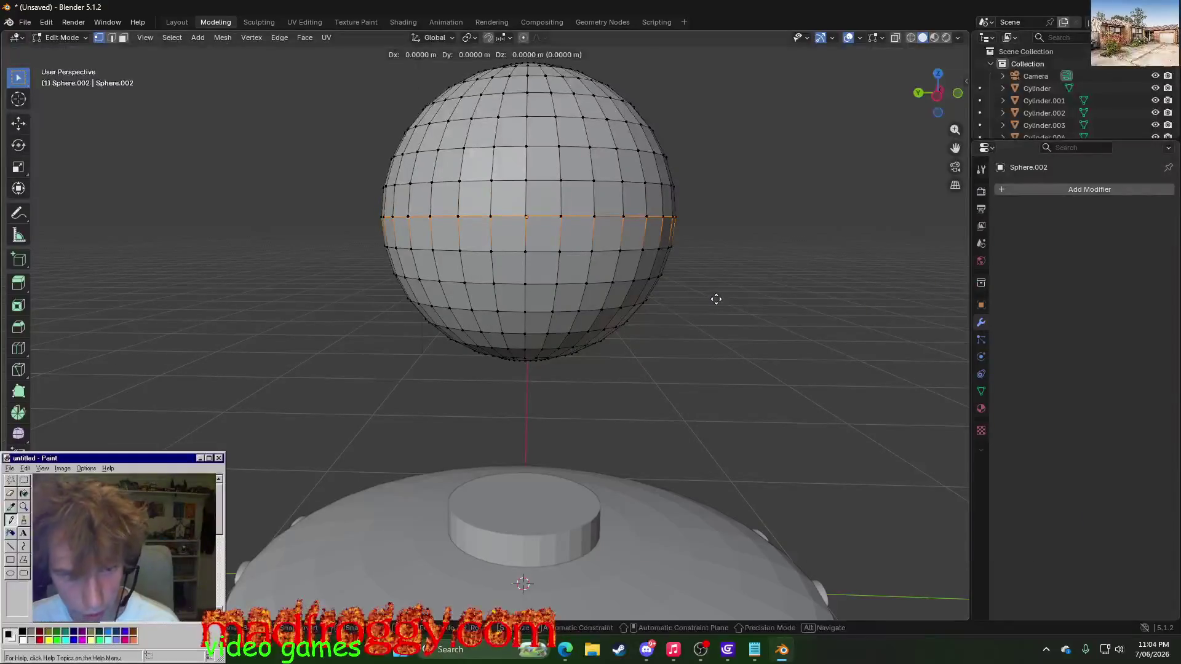
pyautogui.press('x')
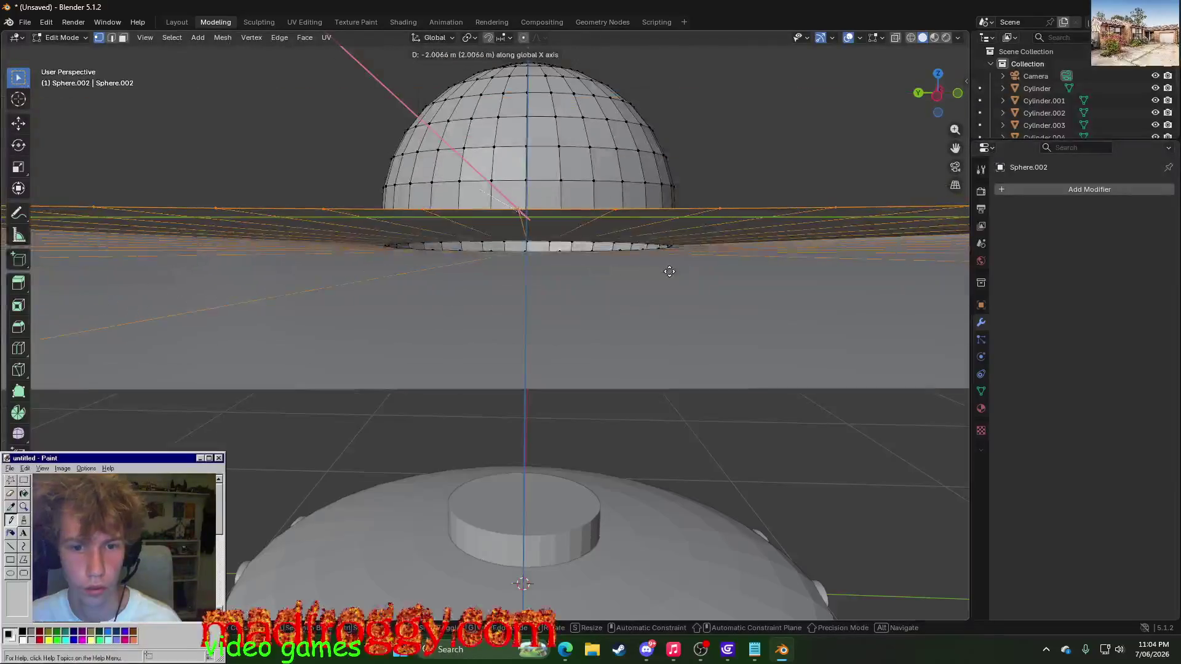
pyautogui.click(688, 254)
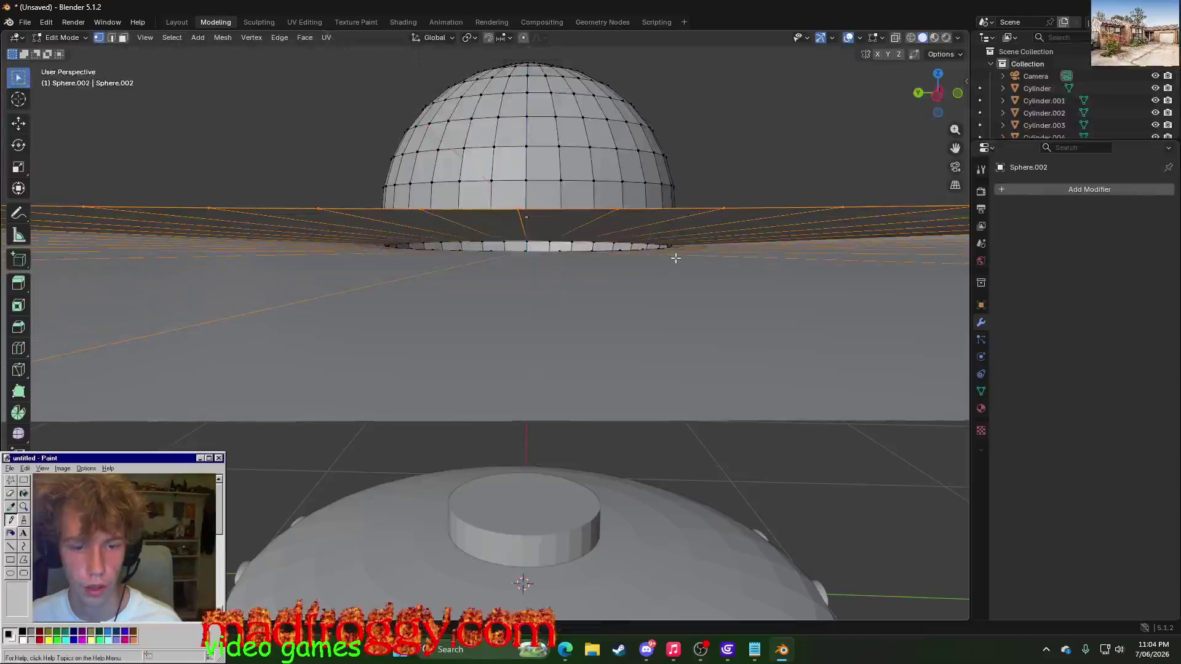
pyautogui.scroll(-5, 608, 314)
pyautogui.moveTo(577, 354)
pyautogui.mouseDown(button='middle')
pyautogui.moveTo(155, 334)
pyautogui.moveTo(105, 361)
pyautogui.mouseUp(button='middle')
pyautogui.hotkey('ctrl', 'z')
pyautogui.moveTo(409, 372)
pyautogui.mouseDown(button='middle')
pyautogui.moveTo(591, 351)
pyautogui.moveTo(528, 329)
pyautogui.mouseUp(button='middle')
pyautogui.scroll(3, 529, 329)
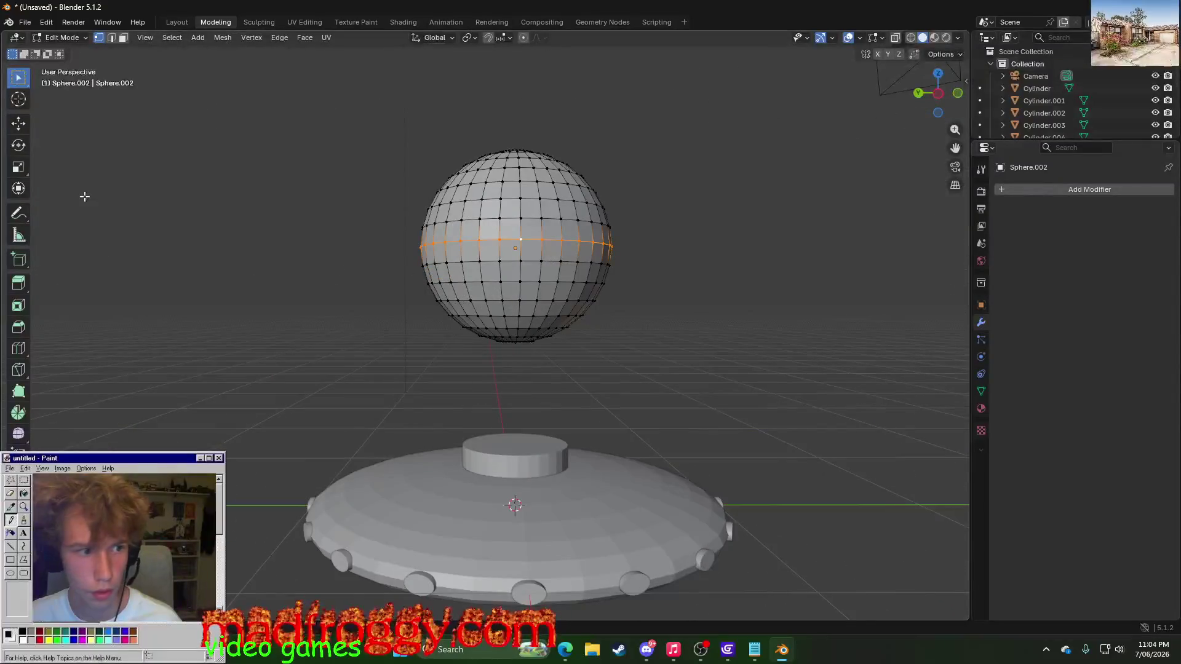
pyautogui.scroll(3, 484, 280)
pyautogui.click(17, 124)
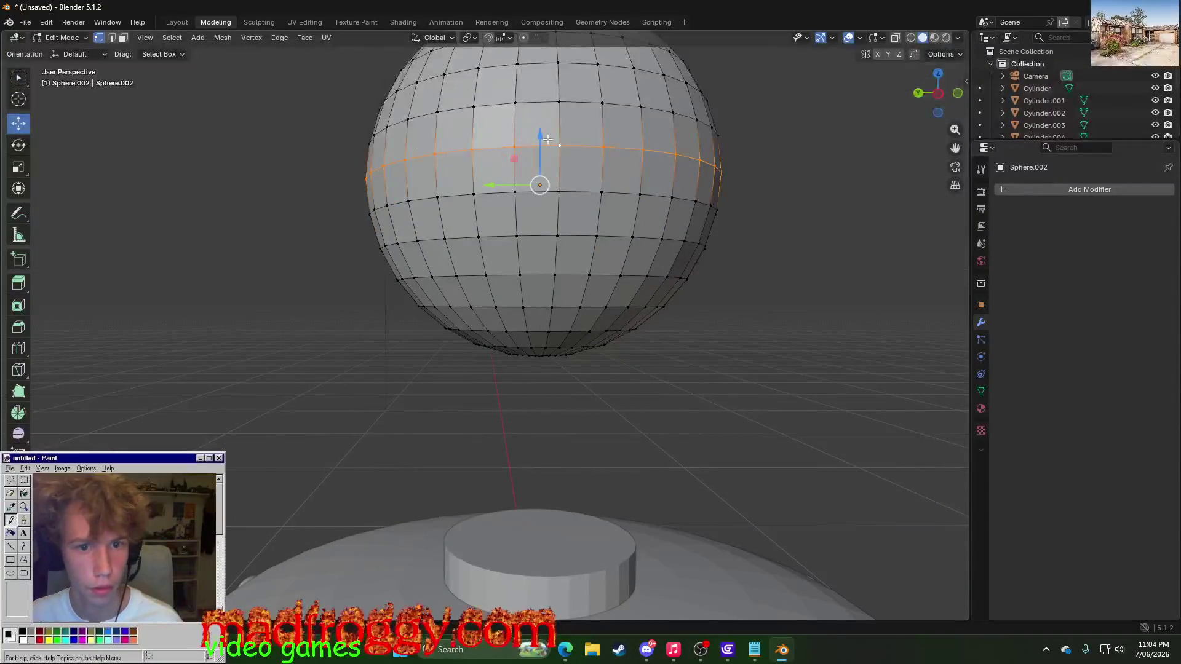
pyautogui.moveTo(547, 139); pyautogui.dragTo(715, 188)
pyautogui.moveTo(715, 187)
pyautogui.mouseDown(button='middle')
pyautogui.moveTo(781, 225)
pyautogui.moveTo(772, 251)
pyautogui.mouseUp(button='middle')
pyautogui.click(781, 283)
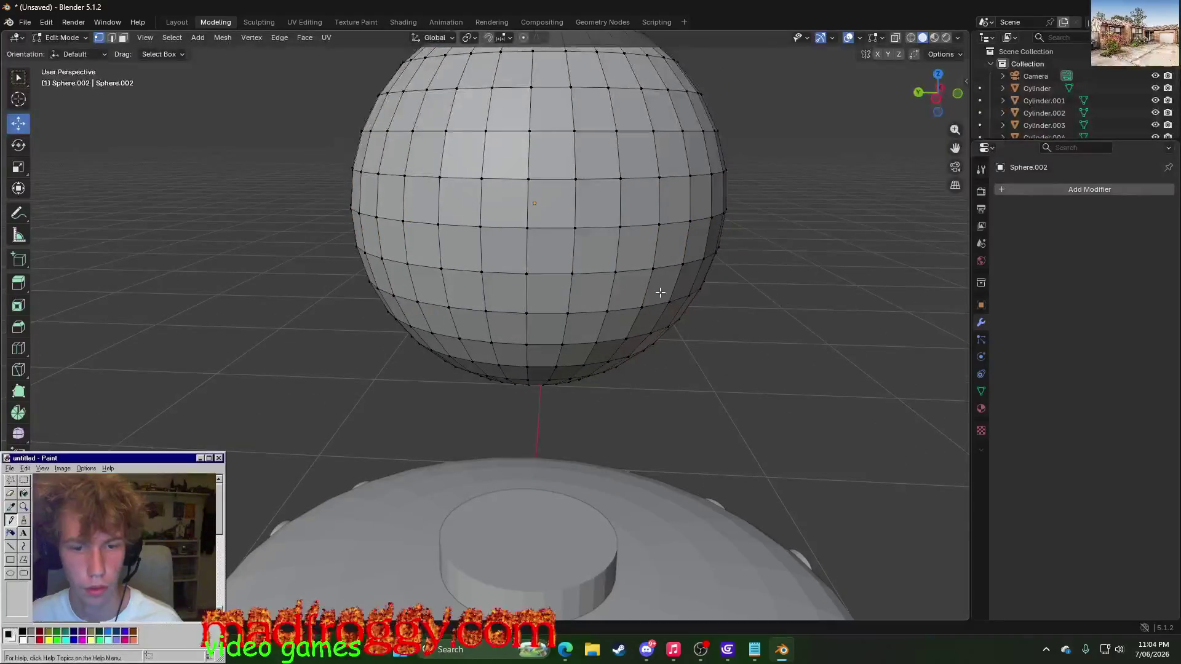
pyautogui.hotkey('ctrl', 'z')
pyautogui.click(767, 268)
pyautogui.click(526, 227)
pyautogui.moveTo(526, 229)
pyautogui.mouseDown()
pyautogui.moveTo(542, 228)
pyautogui.moveTo(517, 230)
pyautogui.mouseUp()
pyautogui.click(723, 213)
pyautogui.click(808, 221)
pyautogui.hotkey('ctrl', 'z')
pyautogui.hotkey('ctrl', 'z')
pyautogui.hotkey('ctrl', 'z')
pyautogui.hotkey('ctrl', 'z')
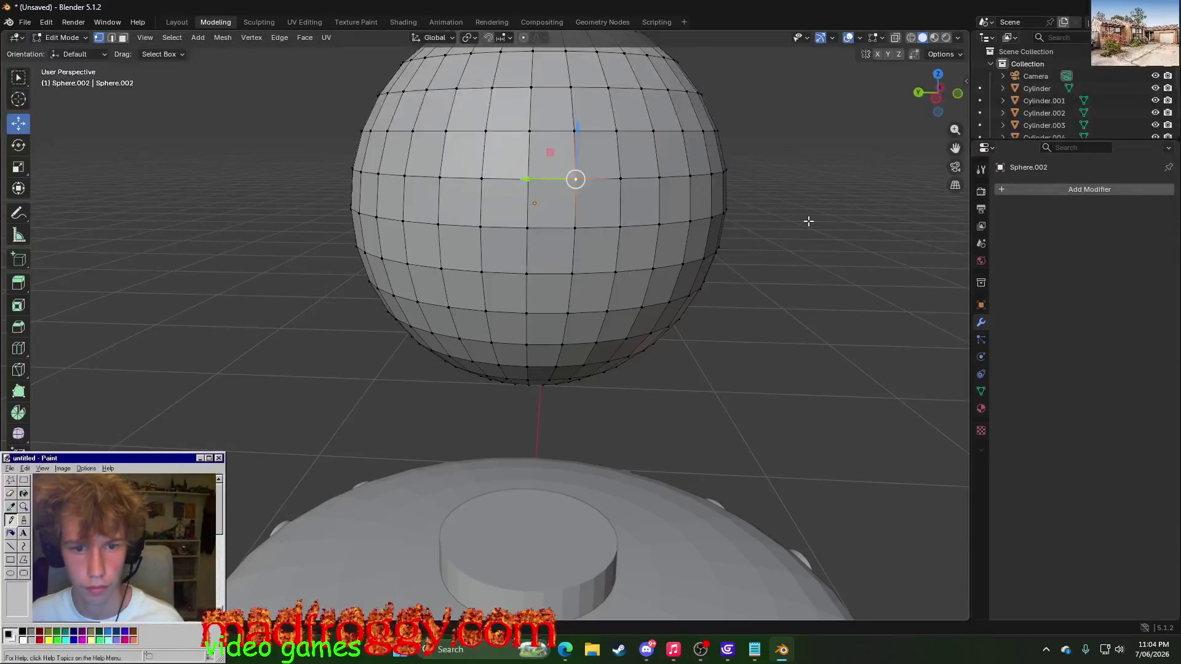
pyautogui.hotkey('ctrl', 'shift', 'z')
pyautogui.hotkey('ctrl', 'z')
pyautogui.hotkey('ctrl', 'z')
pyautogui.hotkey('ctrl', 'z')
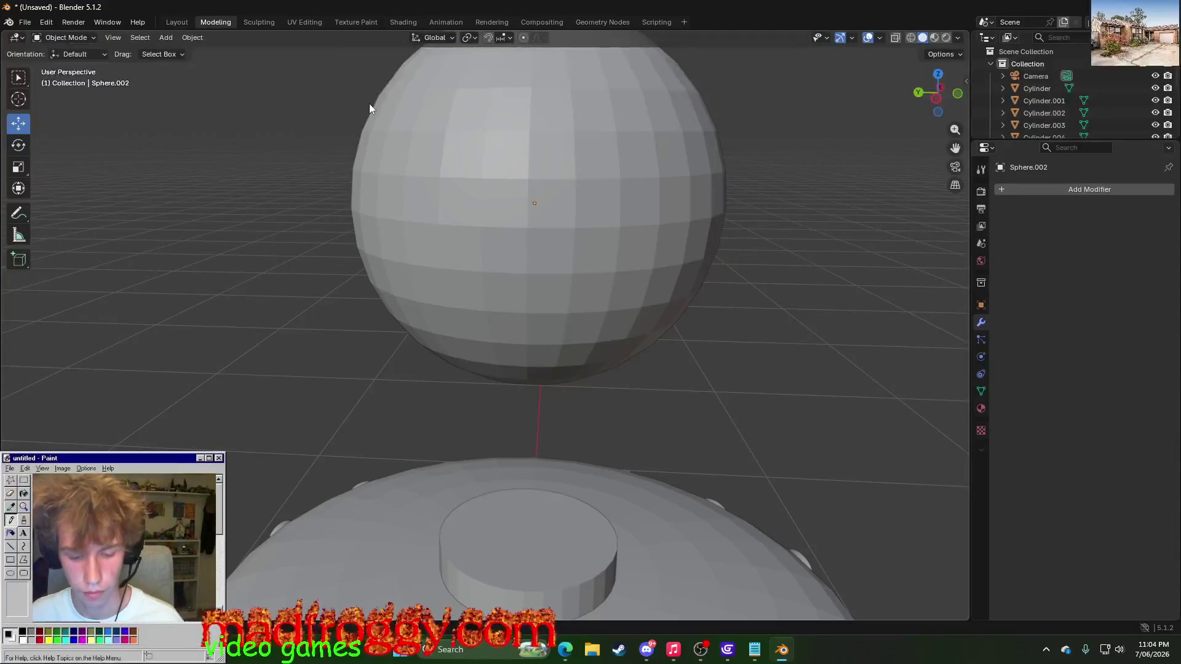
pyautogui.hotkey('ctrl', 'z')
pyautogui.hotkey('ctrl', 'z')
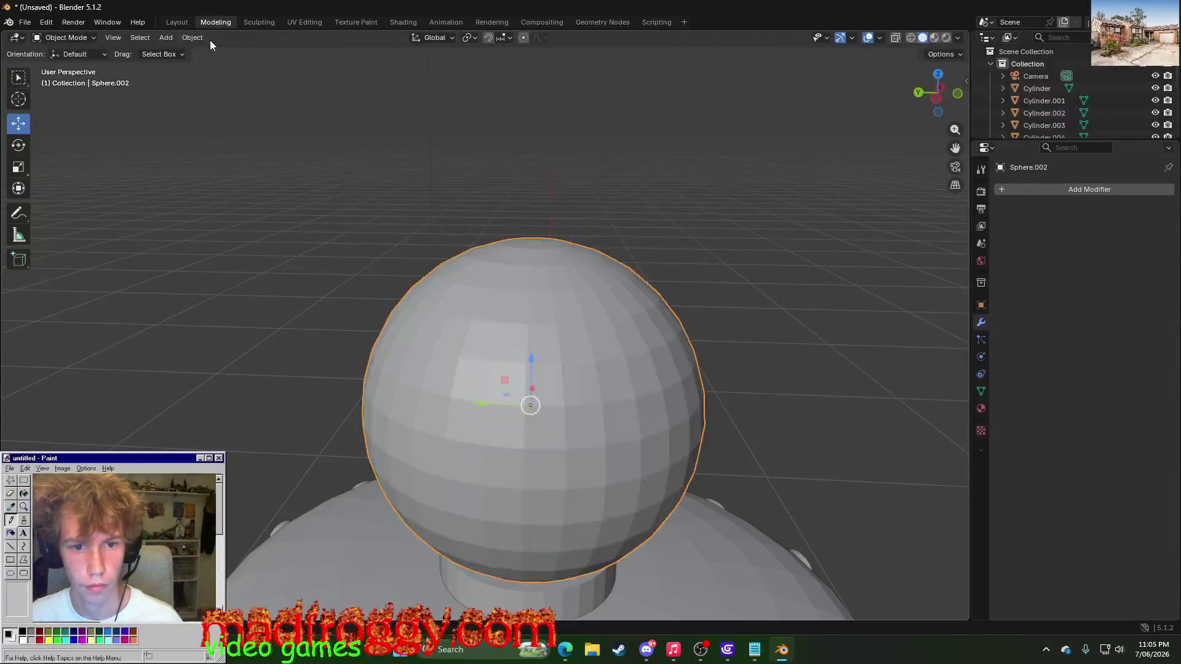
pyautogui.hotkey('ctrl', 'z')
pyautogui.scroll(-3, 360, 250)
pyautogui.moveTo(360, 250)
pyautogui.mouseDown(button='middle')
pyautogui.moveTo(377, 204)
pyautogui.moveTo(505, 319)
pyautogui.mouseUp(button='middle')
pyautogui.click(505, 318)
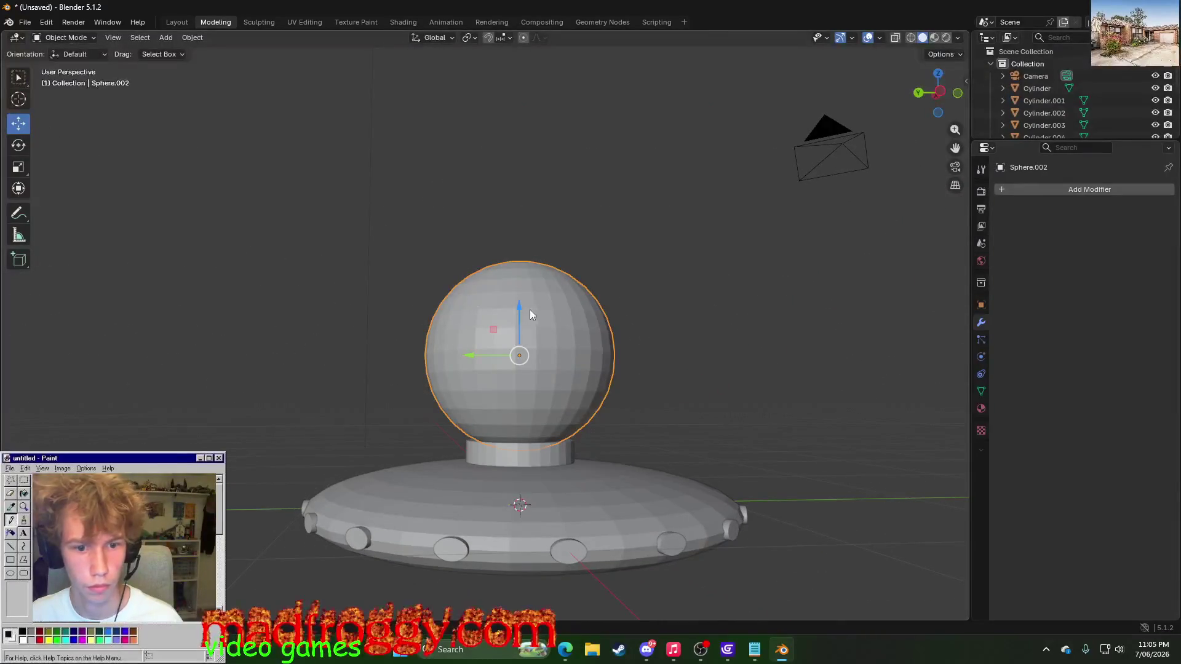
pyautogui.moveTo(530, 314); pyautogui.dragTo(531, 233)
pyautogui.click(698, 243)
pyautogui.click(519, 274)
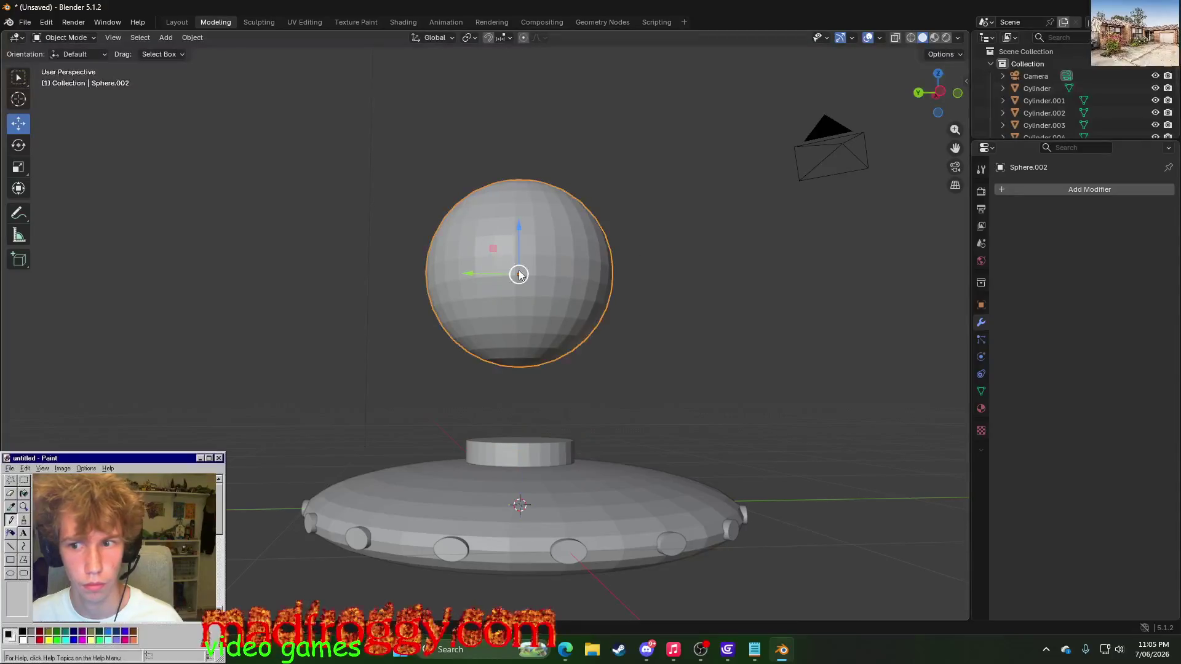
pyautogui.scroll(3, 637, 300)
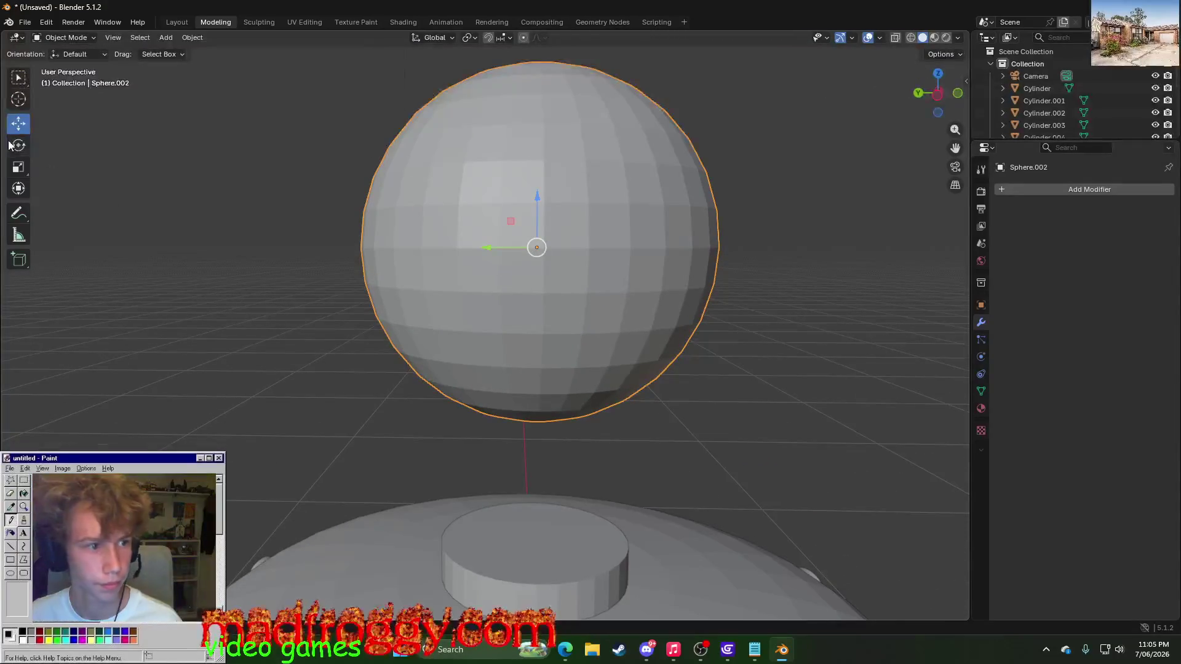
pyautogui.click(340, 164)
pyautogui.click(573, 206)
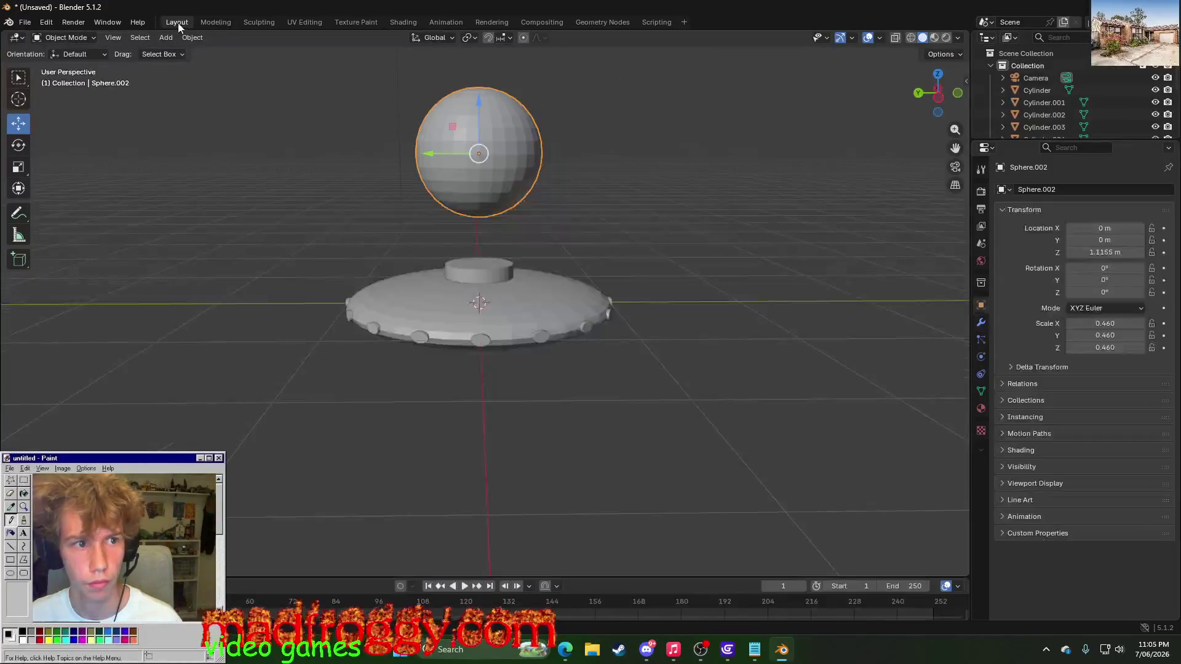
pyautogui.press('Tab')
pyautogui.hotkey('alt', 'a')
pyautogui.moveTo(539, 247); pyautogui.dragTo(503, 246, button='middle')
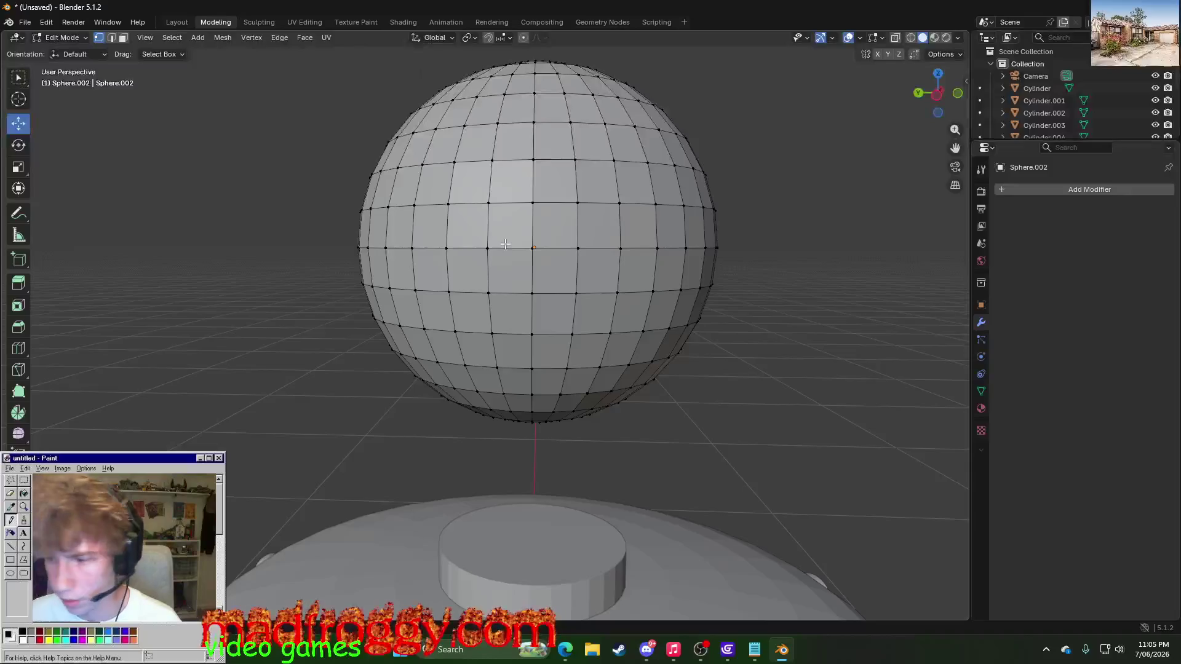
# - Rip the sphere's equator loop free with V and delete its vertices, splitting the sphere
pyautogui.hotkey('alt', 'Tab')
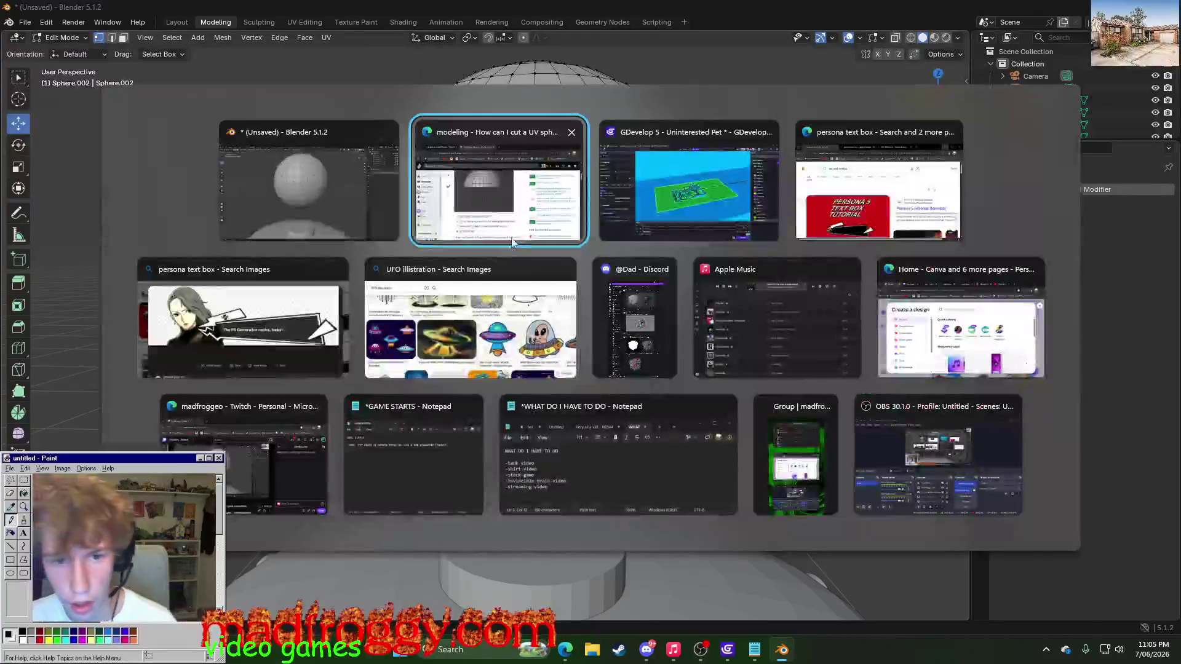
pyautogui.hotkey('alt', 'Tab')
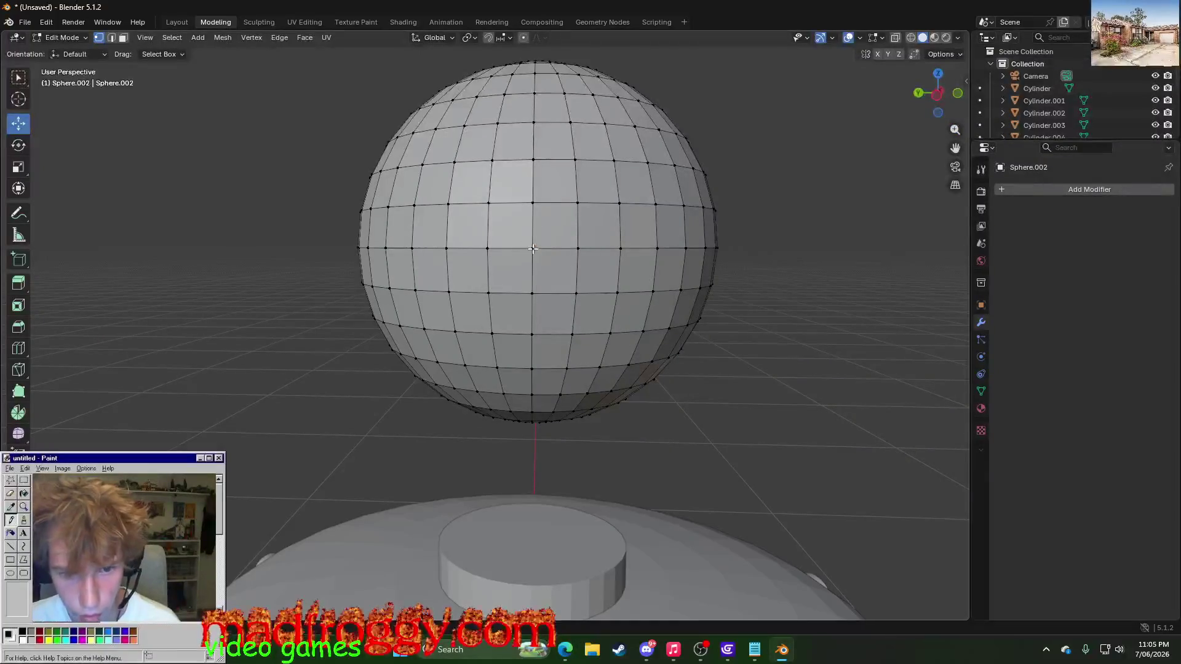
pyautogui.hotkey('alt', 'Tab')
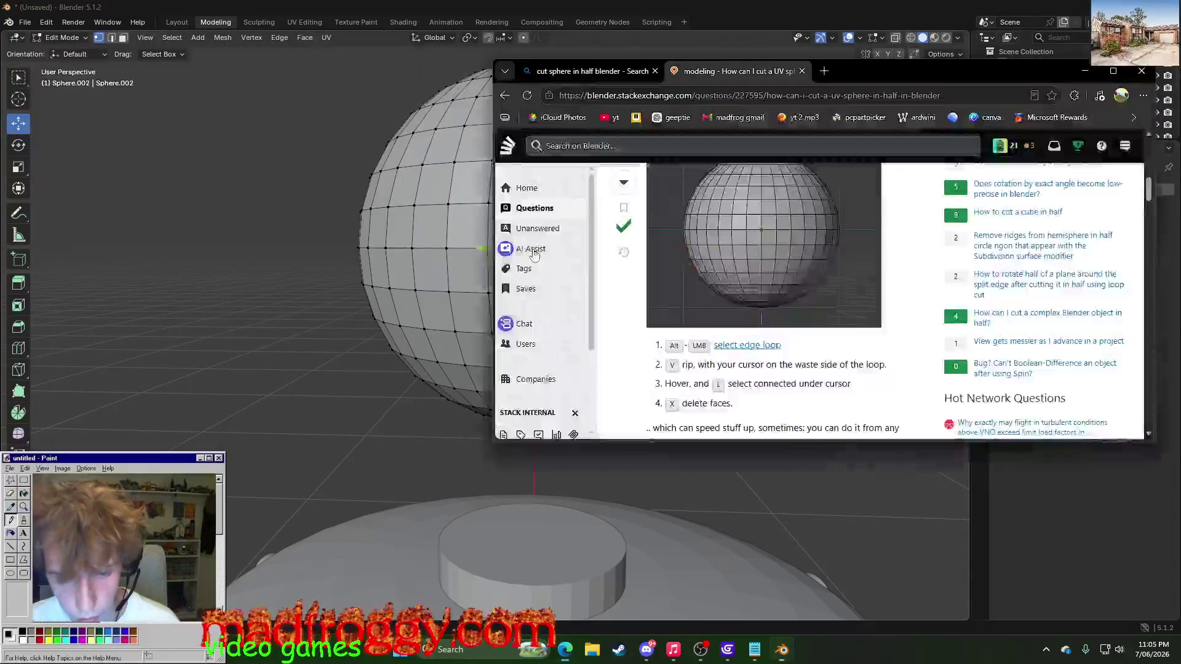
pyautogui.hotkey('alt', 'Tab')
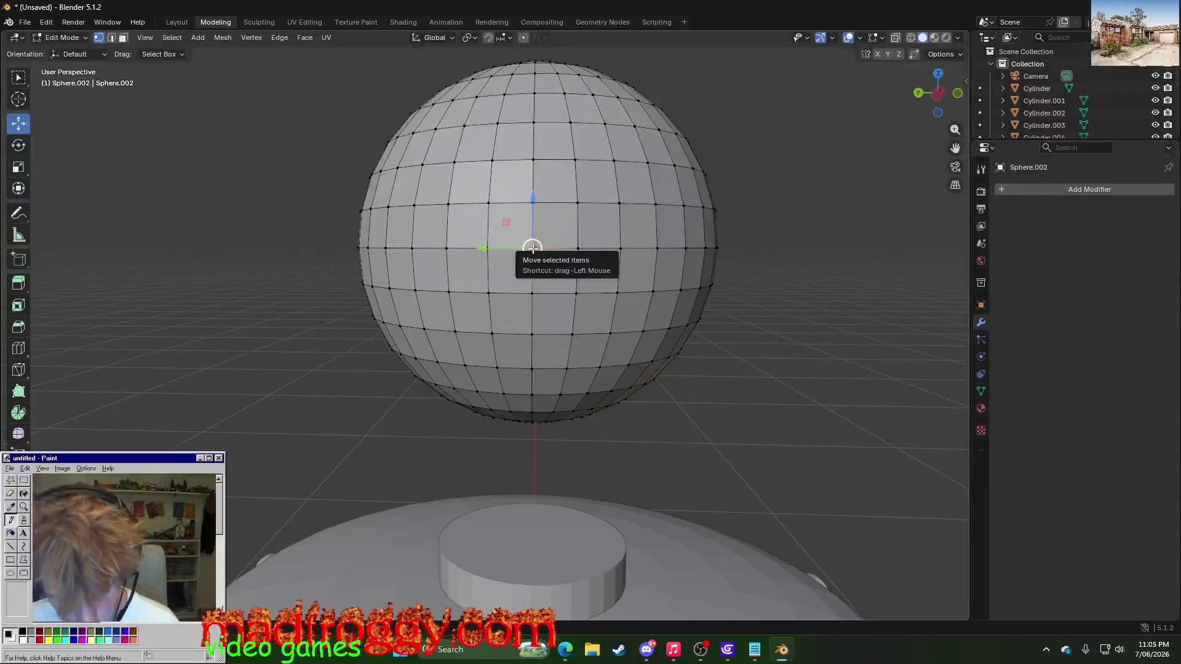
pyautogui.keyDown('alt'); pyautogui.click(533, 248); pyautogui.keyUp('alt')
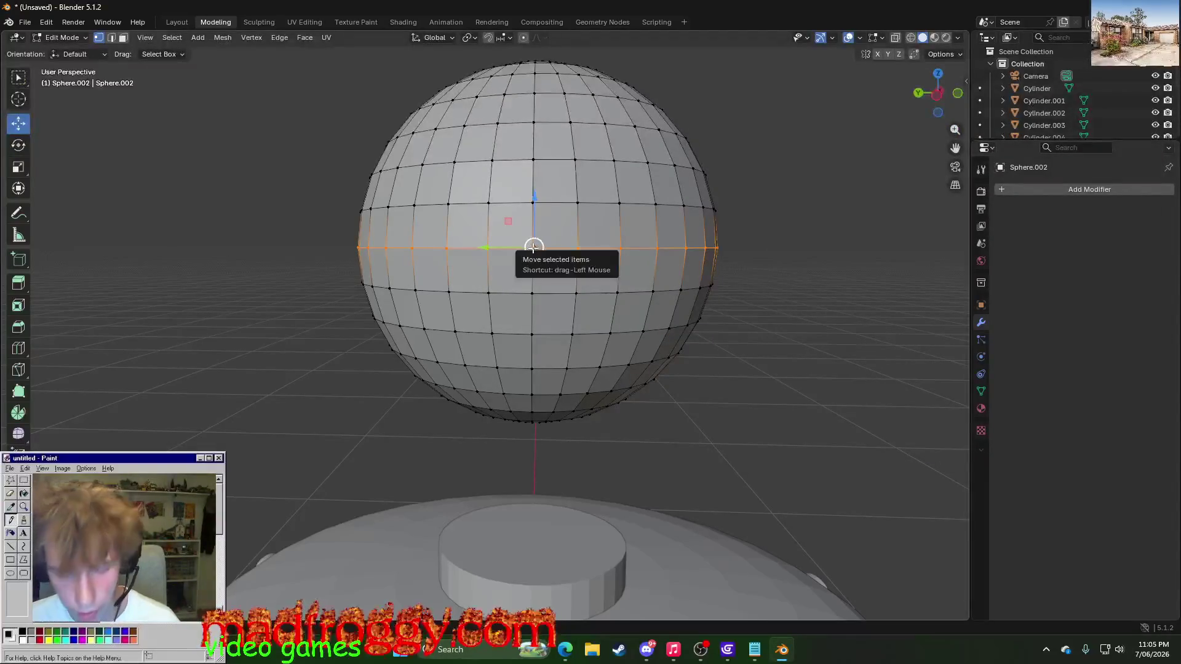
pyautogui.press('v')
pyautogui.click(534, 269)
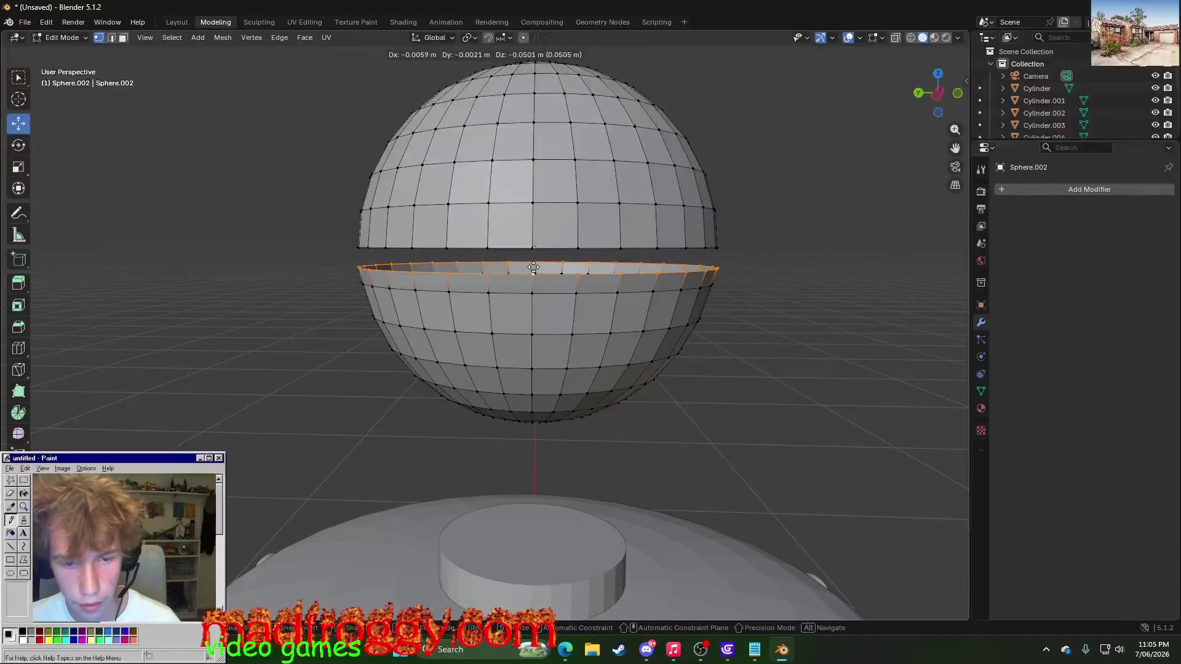
pyautogui.press('x')
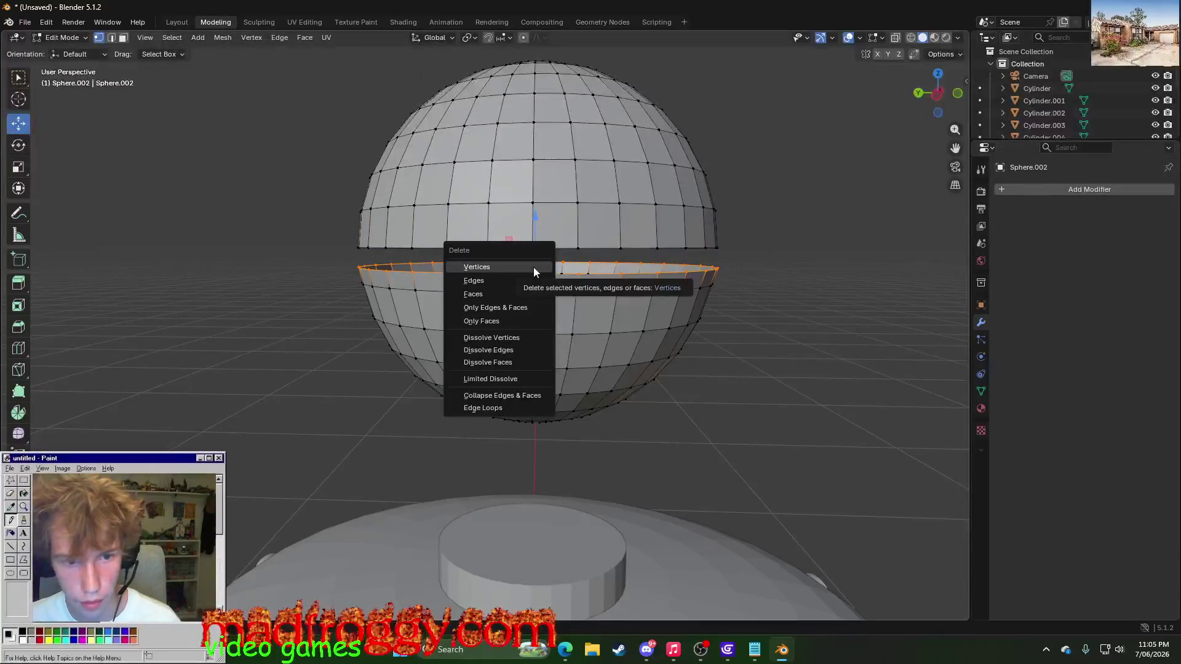
pyautogui.click(533, 267)
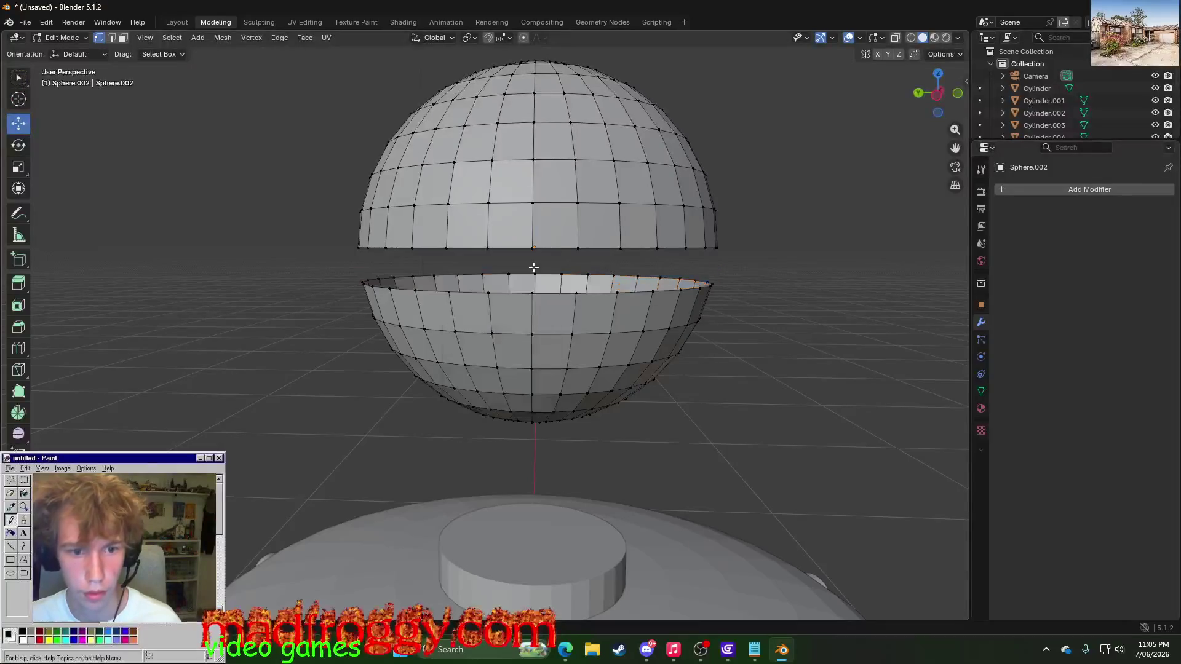
# - Box-select the lower hemisphere in two passes and delete its vertices, leaving the half-dome
pyautogui.click(360, 278)
pyautogui.click(18, 82)
pyautogui.moveTo(354, 269); pyautogui.dragTo(740, 438)
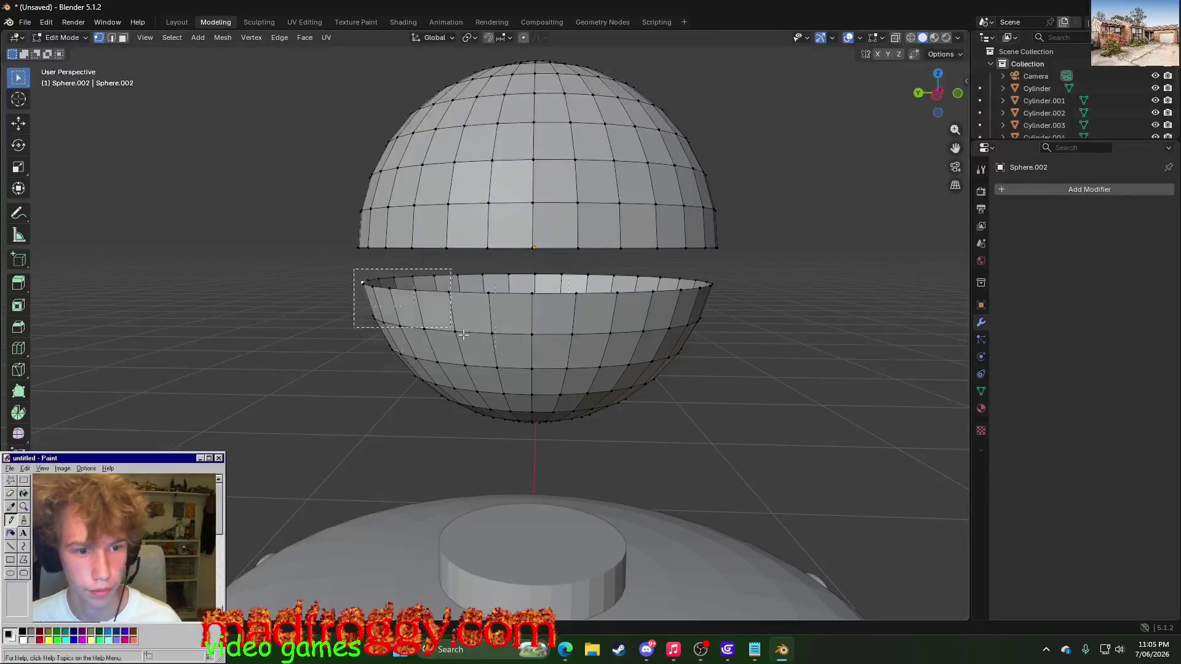
pyautogui.press('x')
pyautogui.click(702, 439)
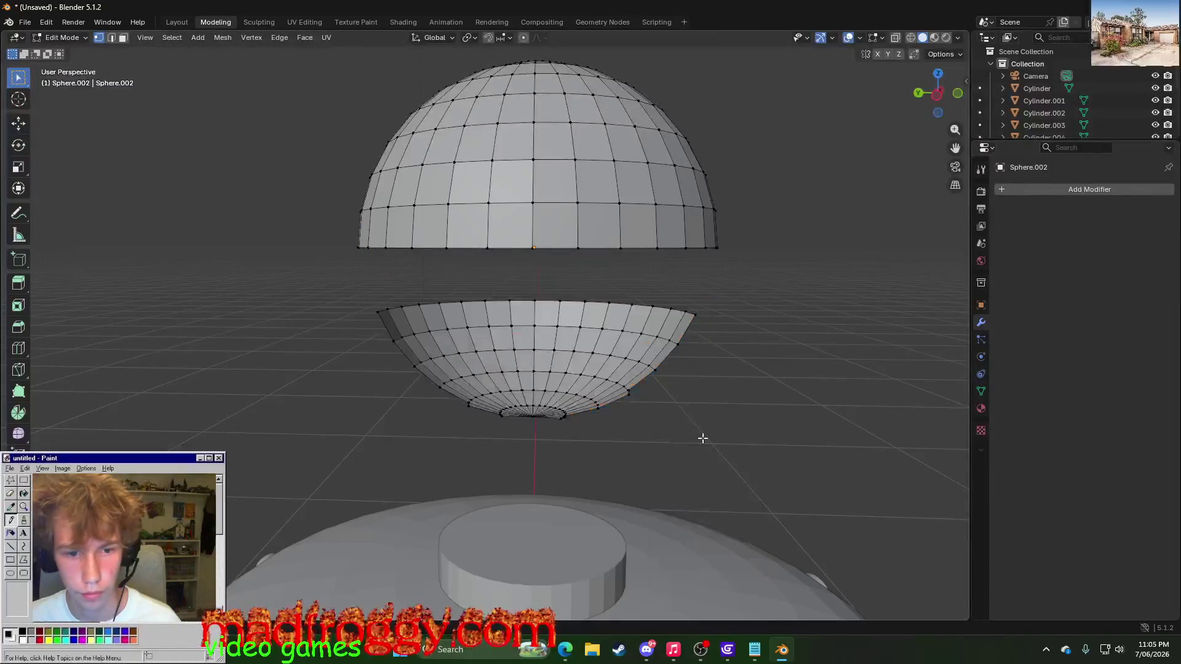
pyautogui.moveTo(363, 303); pyautogui.dragTo(747, 434)
pyautogui.press('x')
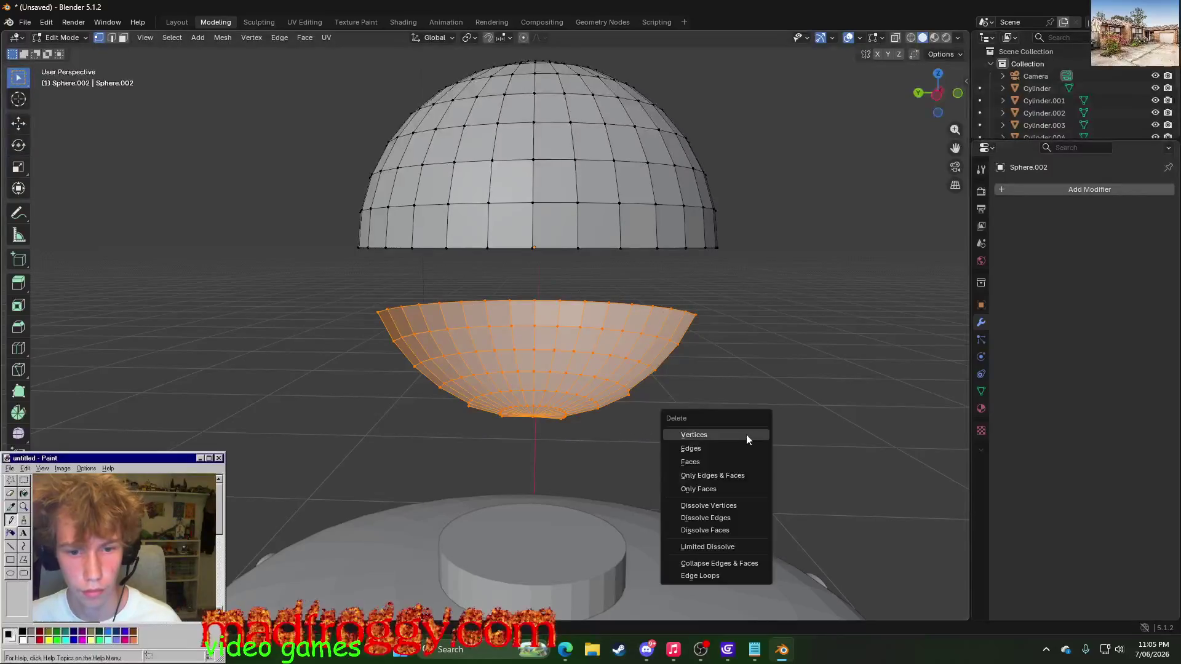
pyautogui.click(747, 435)
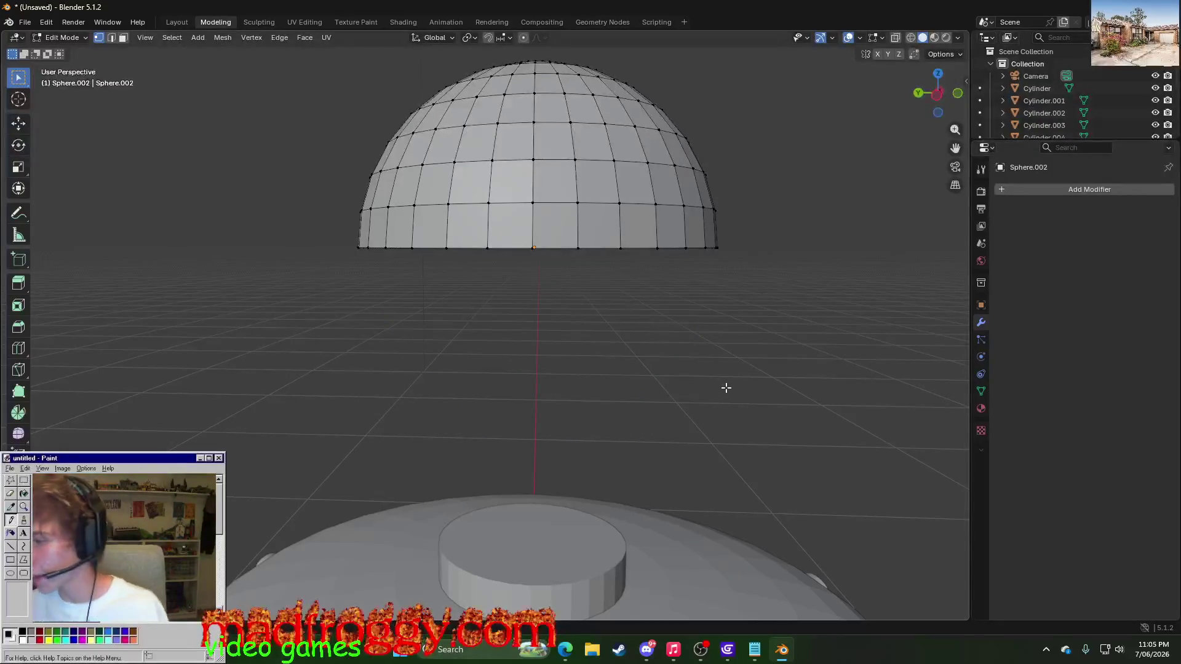
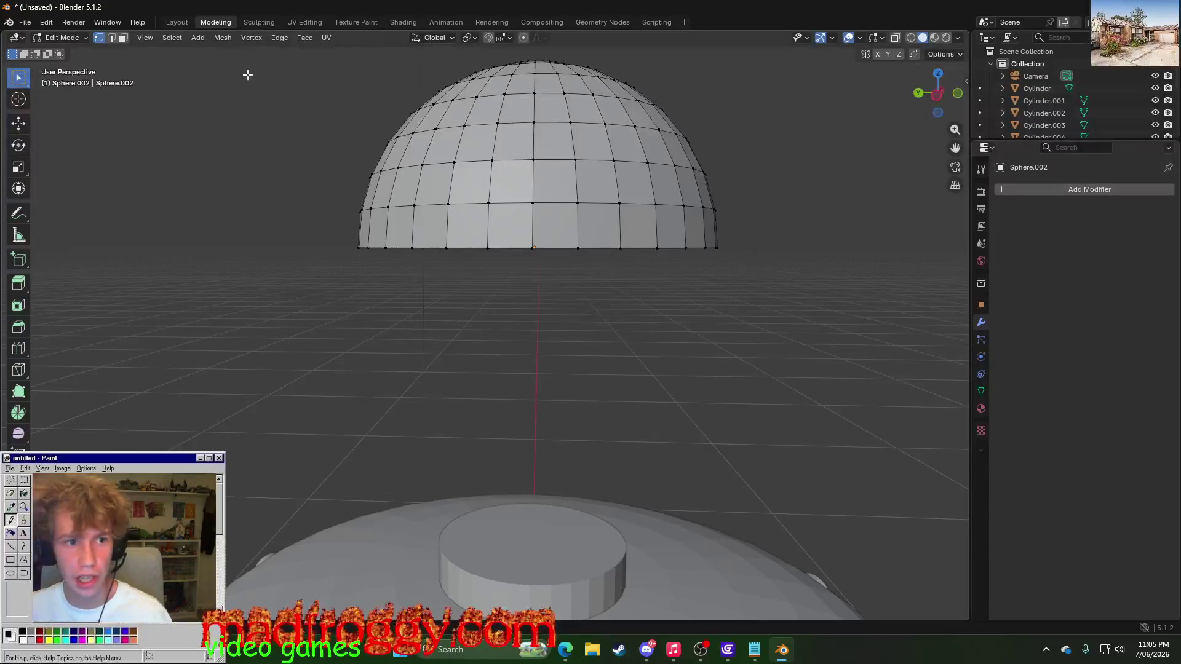
# - Lower the Sphere.002 dome along Z into the saucer dish and check it from above
pyautogui.click(258, 22)
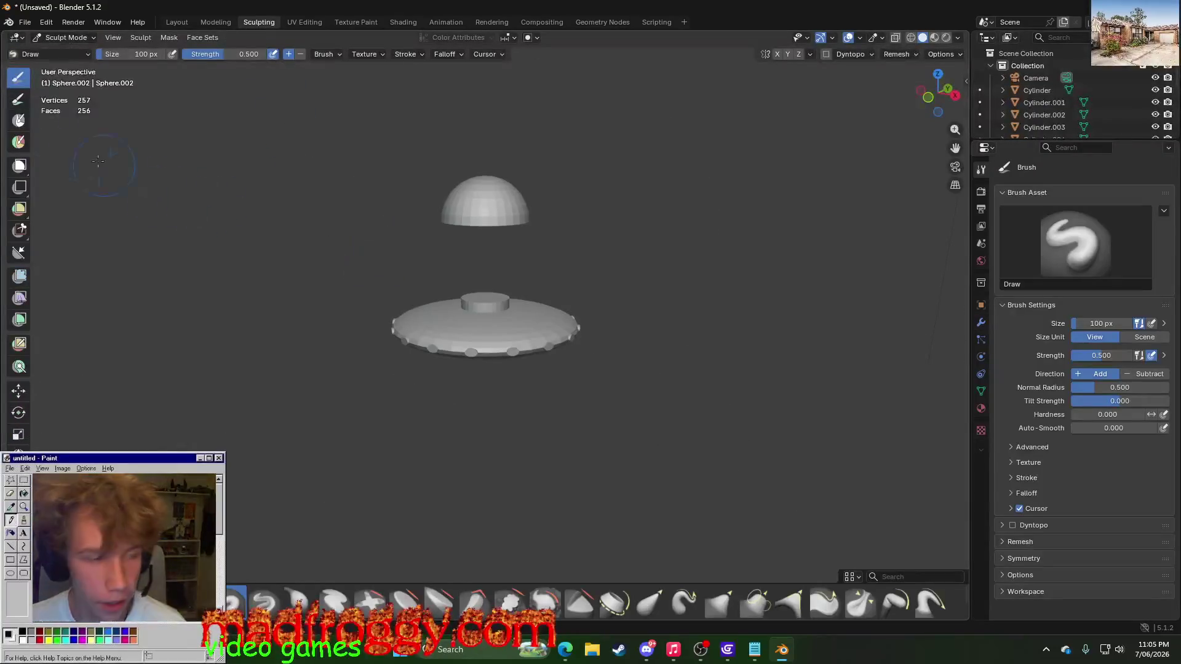
pyautogui.click(176, 23)
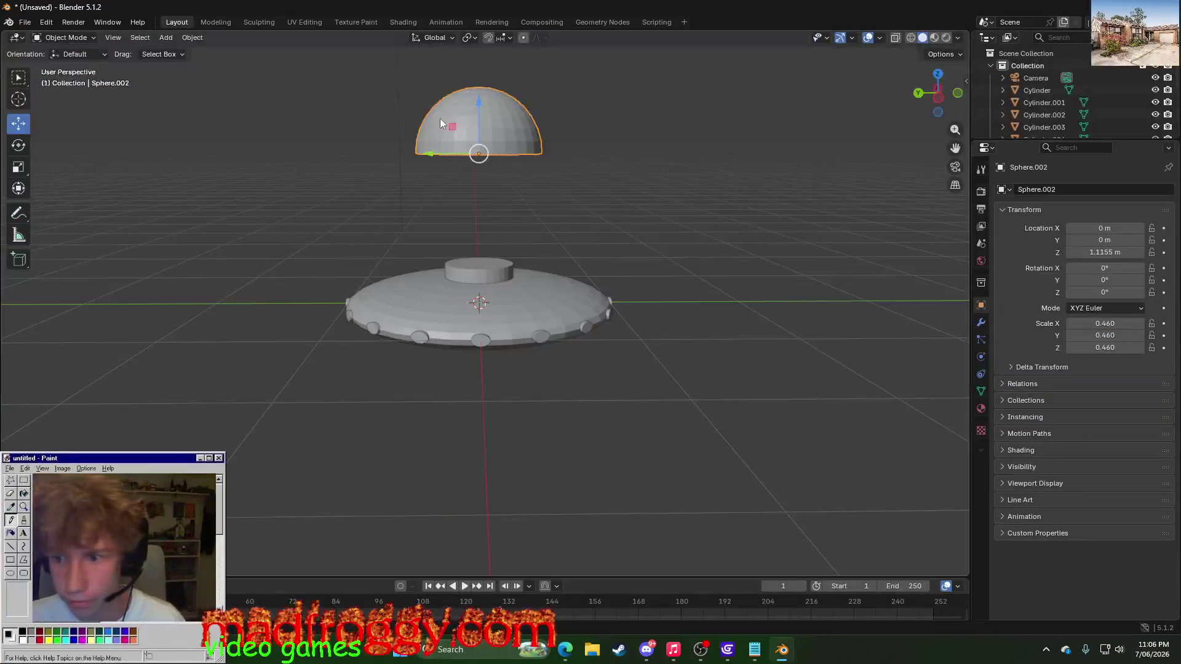
pyautogui.scroll(2, 678, 208)
pyautogui.scroll(1, 660, 230)
pyautogui.moveTo(654, 245); pyautogui.dragTo(472, 105, button='middle')
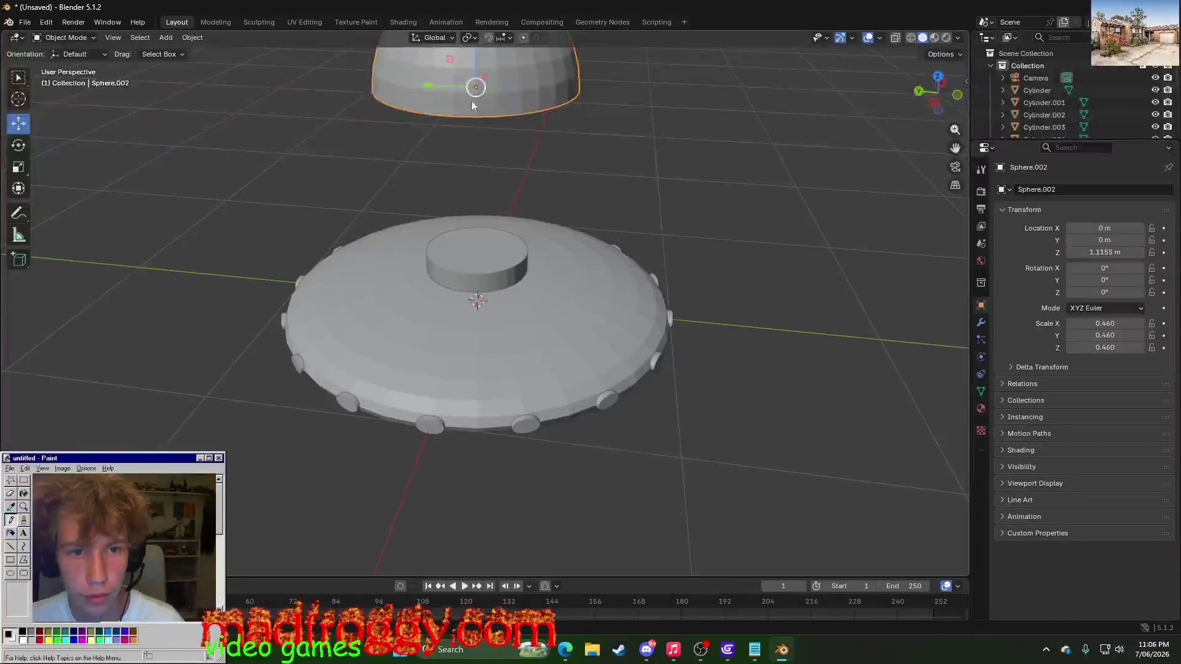
pyautogui.moveTo(475, 61); pyautogui.dragTo(495, 243)
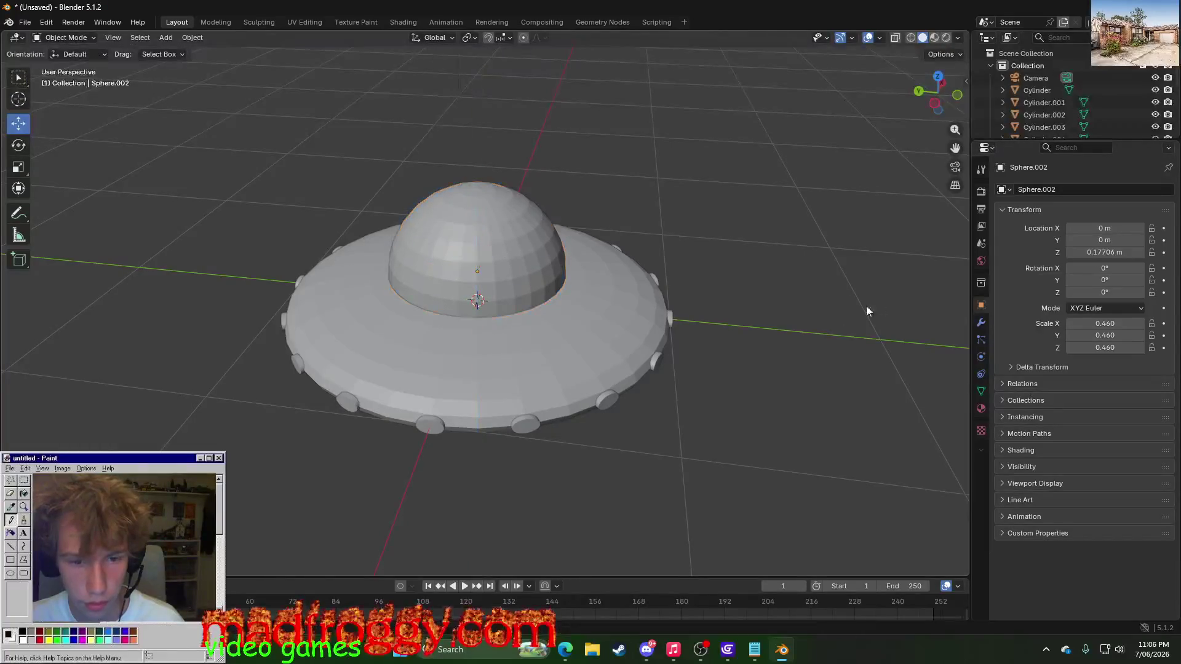
pyautogui.moveTo(866, 306); pyautogui.dragTo(807, 287, button='middle')
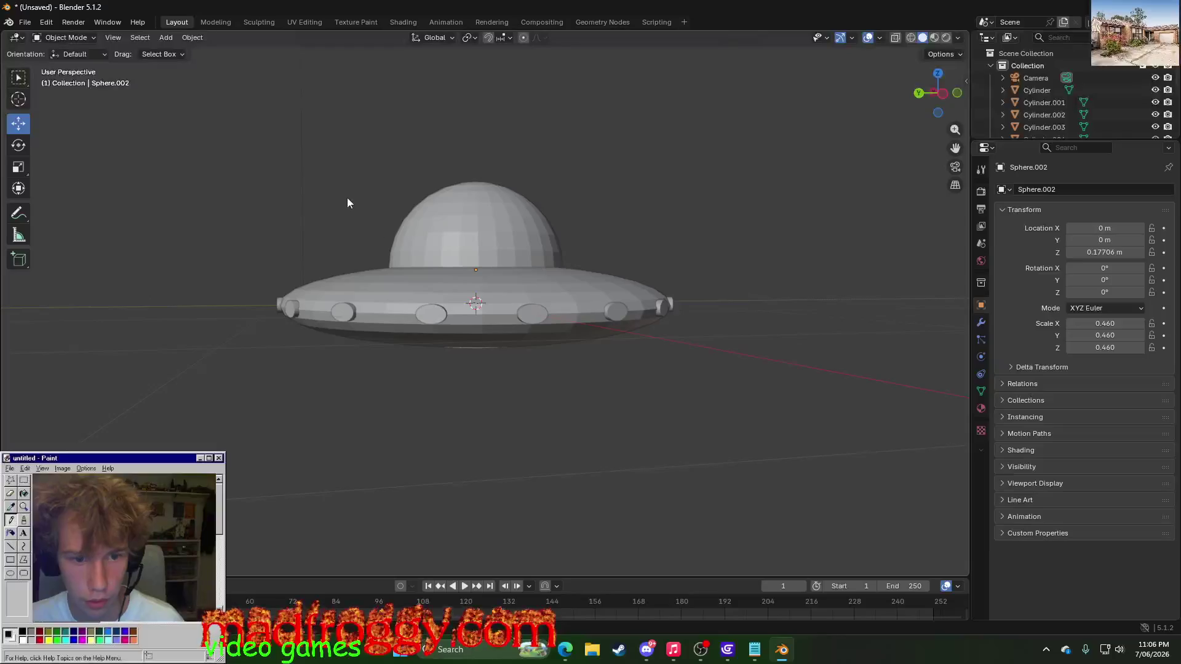
pyautogui.moveTo(347, 202); pyautogui.dragTo(216, 249, button='middle')
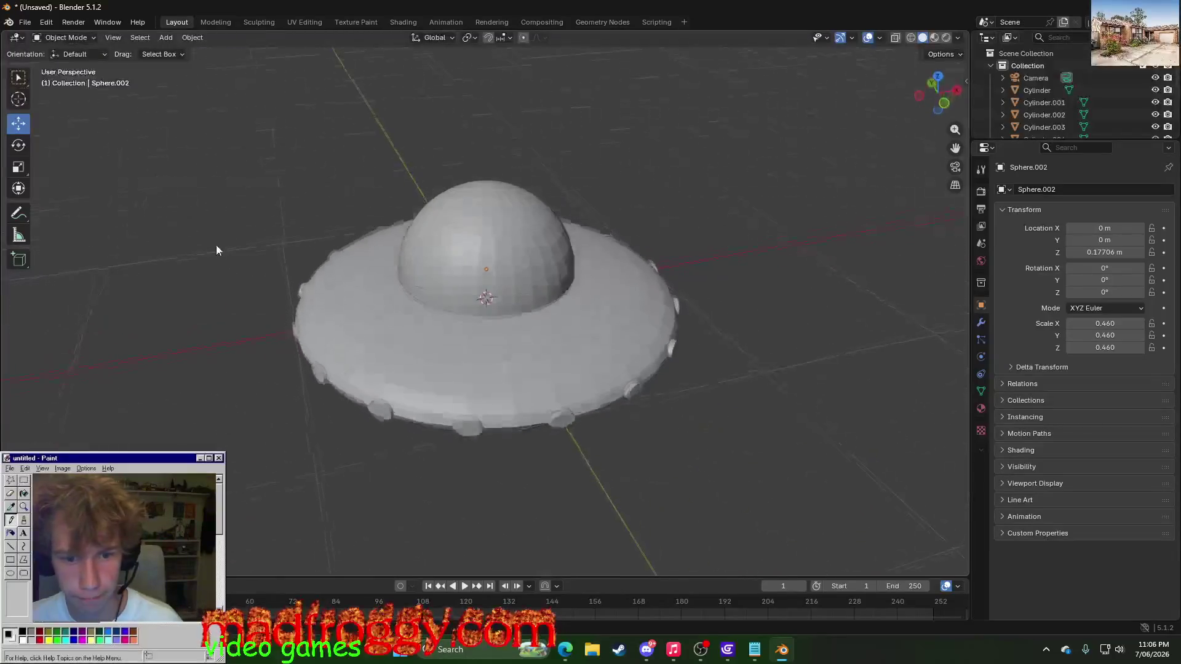
# - Flip through the Rendering and Layout workspaces, ending on Shading to preview materials
pyautogui.click(492, 22)
pyautogui.click(542, 21)
pyautogui.click(492, 21)
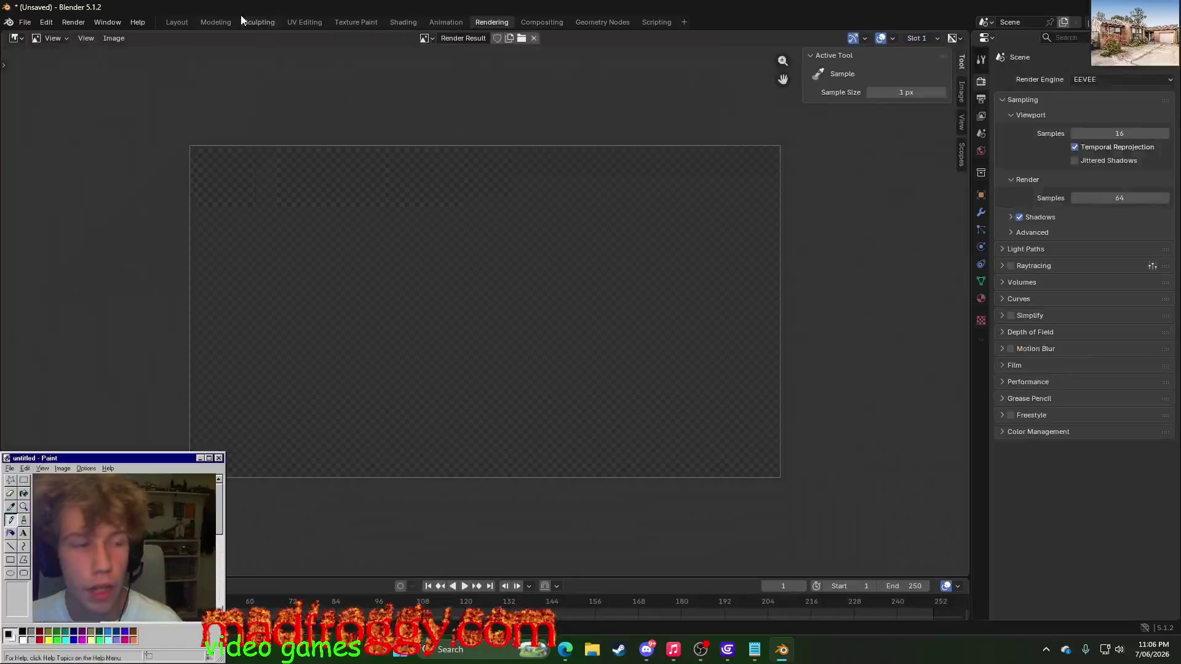
pyautogui.click(178, 23)
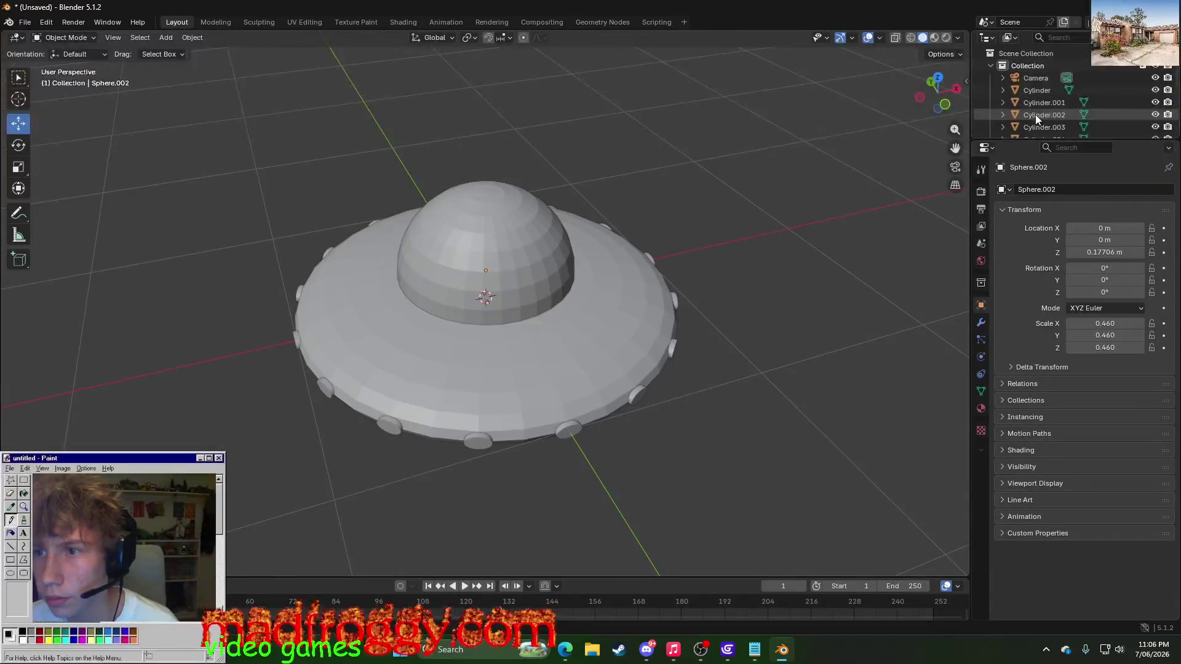
pyautogui.scroll(-5, 1035, 115)
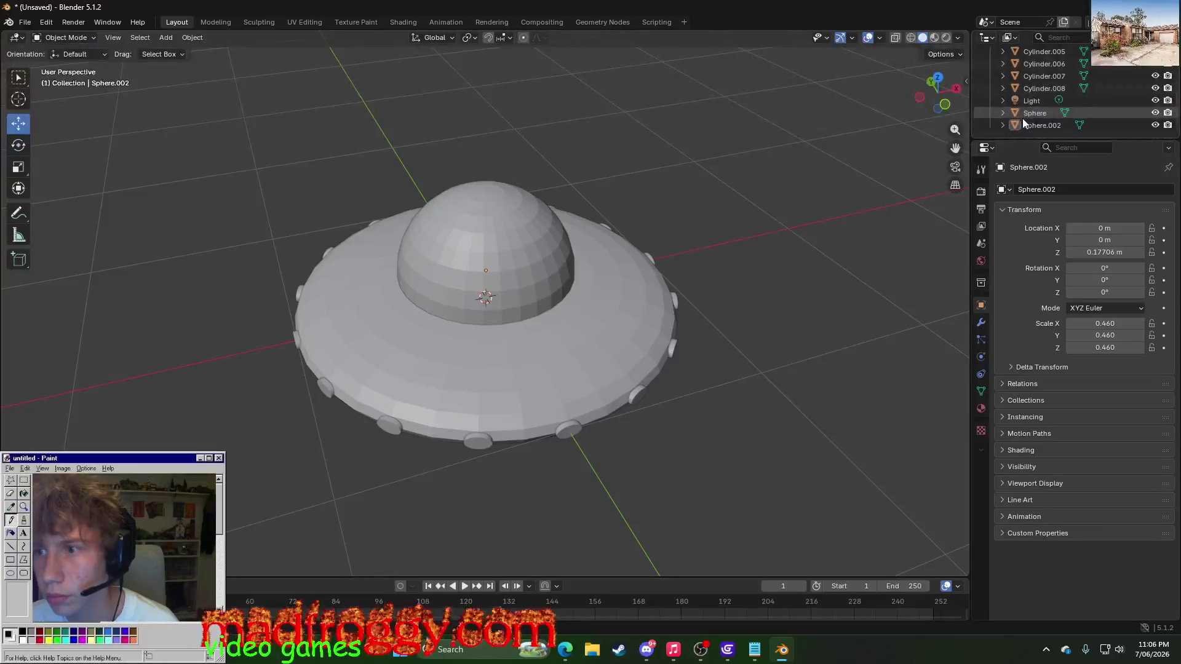
pyautogui.click(489, 21)
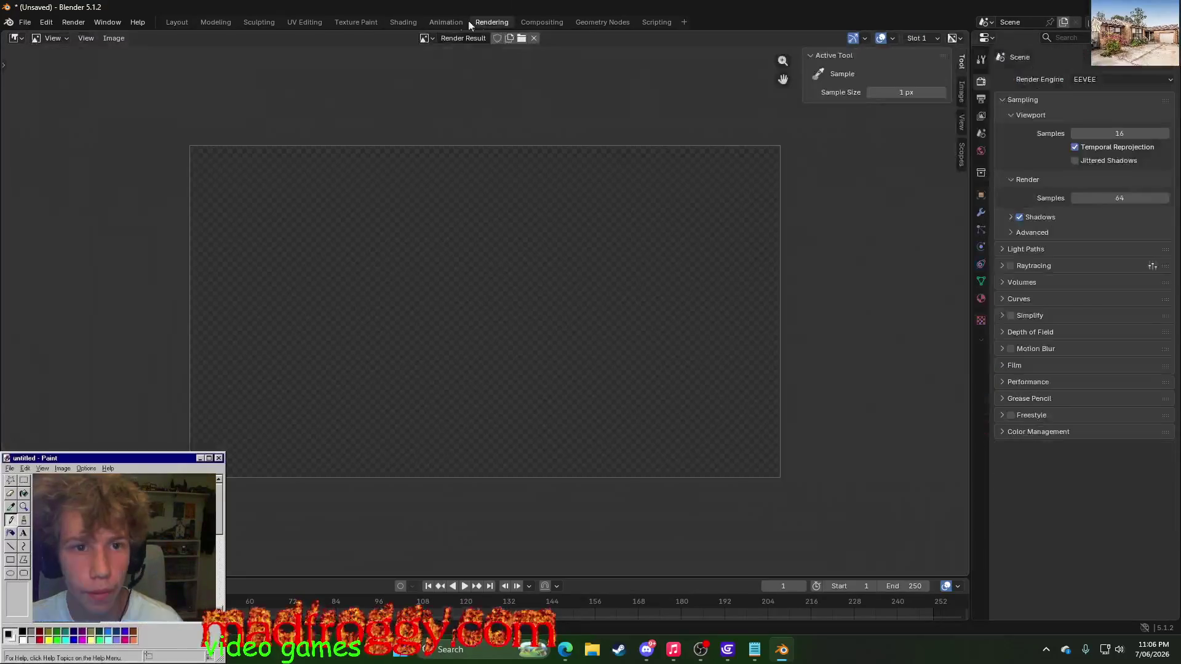
pyautogui.click(448, 21)
pyautogui.click(402, 21)
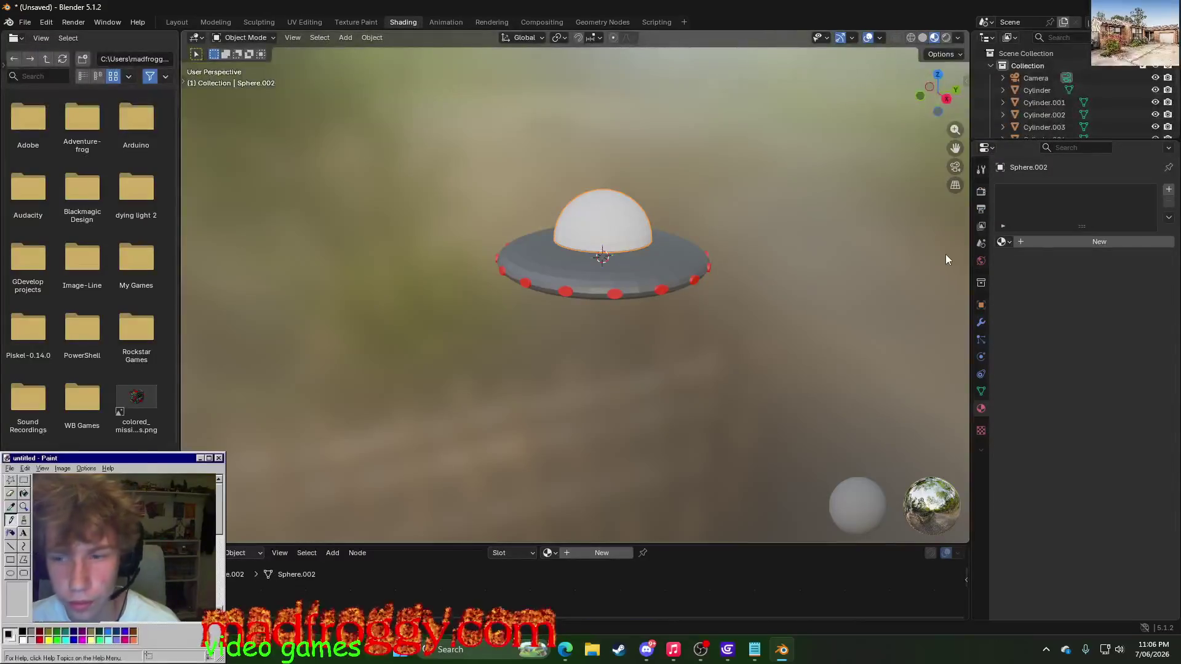
# - Assign the blue Material.002 to the dome and orbit to the saucer's underside
pyautogui.click(1005, 241)
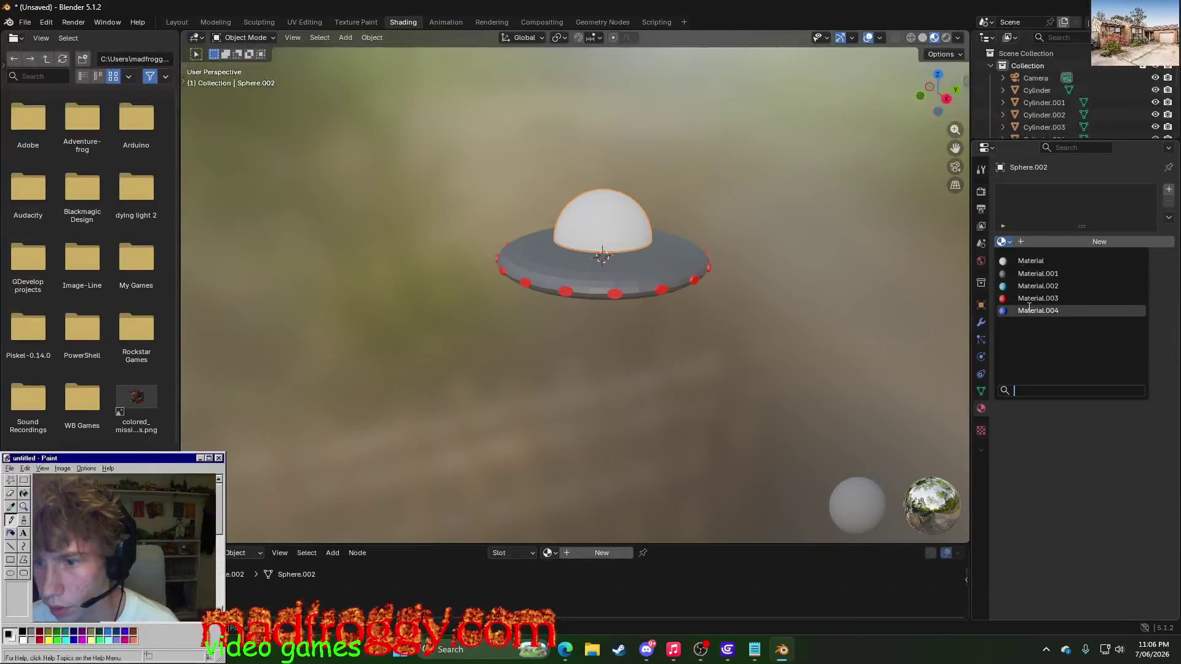
pyautogui.click(1036, 286)
pyautogui.moveTo(757, 325)
pyautogui.mouseDown(button='middle')
pyautogui.moveTo(654, 312)
pyautogui.moveTo(612, 292)
pyautogui.moveTo(536, 295)
pyautogui.moveTo(521, 265)
pyautogui.moveTo(458, 268)
pyautogui.moveTo(443, 303)
pyautogui.moveTo(425, 280)
pyautogui.moveTo(411, 176)
pyautogui.moveTo(455, 179)
pyautogui.moveTo(551, 447)
pyautogui.moveTo(554, 381)
pyautogui.moveTo(536, 270)
pyautogui.moveTo(526, 267)
pyautogui.moveTo(795, 212)
pyautogui.moveTo(799, 282)
pyautogui.moveTo(738, 243)
pyautogui.moveTo(689, 272)
pyautogui.moveTo(735, 323)
pyautogui.moveTo(777, 242)
pyautogui.mouseUp(button='middle')
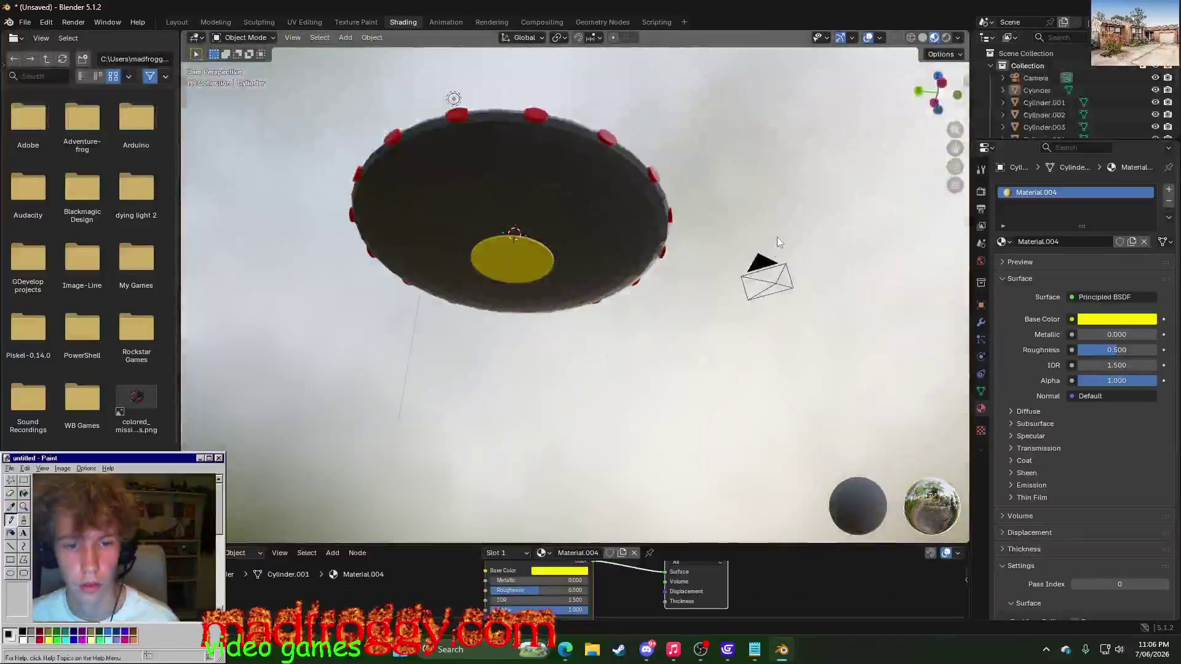
# - Turn the yellow underside cylinder's Base Color grey in the colour picker
pyautogui.click(540, 250)
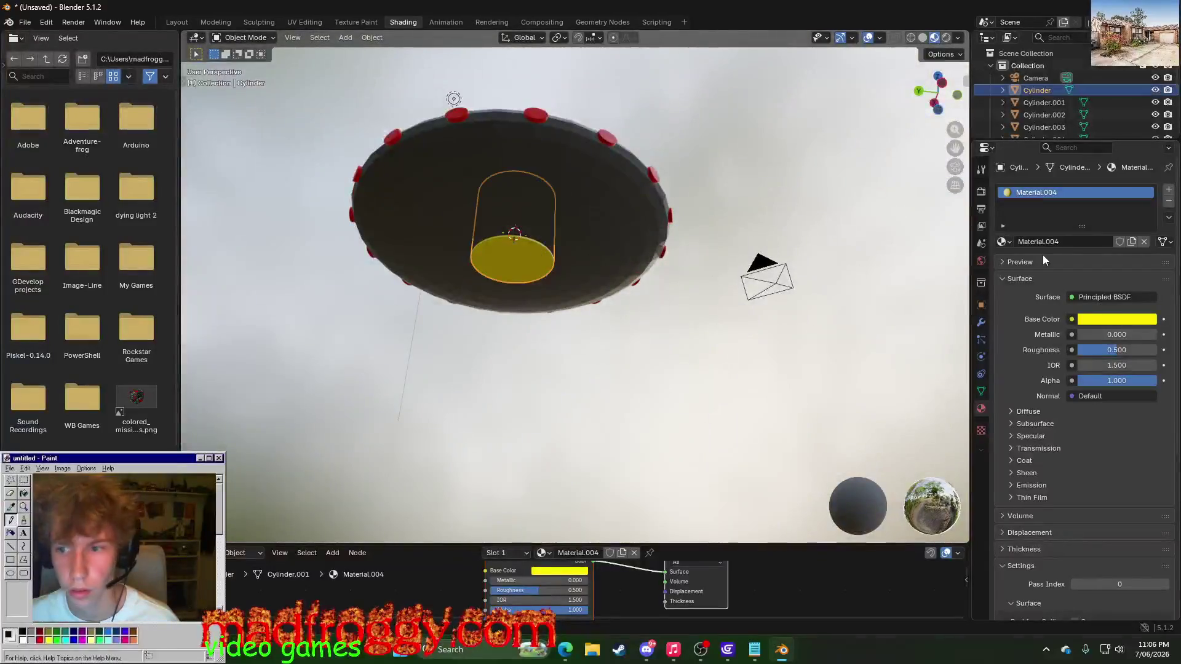
pyautogui.click(1110, 321)
pyautogui.moveTo(1101, 266); pyautogui.dragTo(1052, 259)
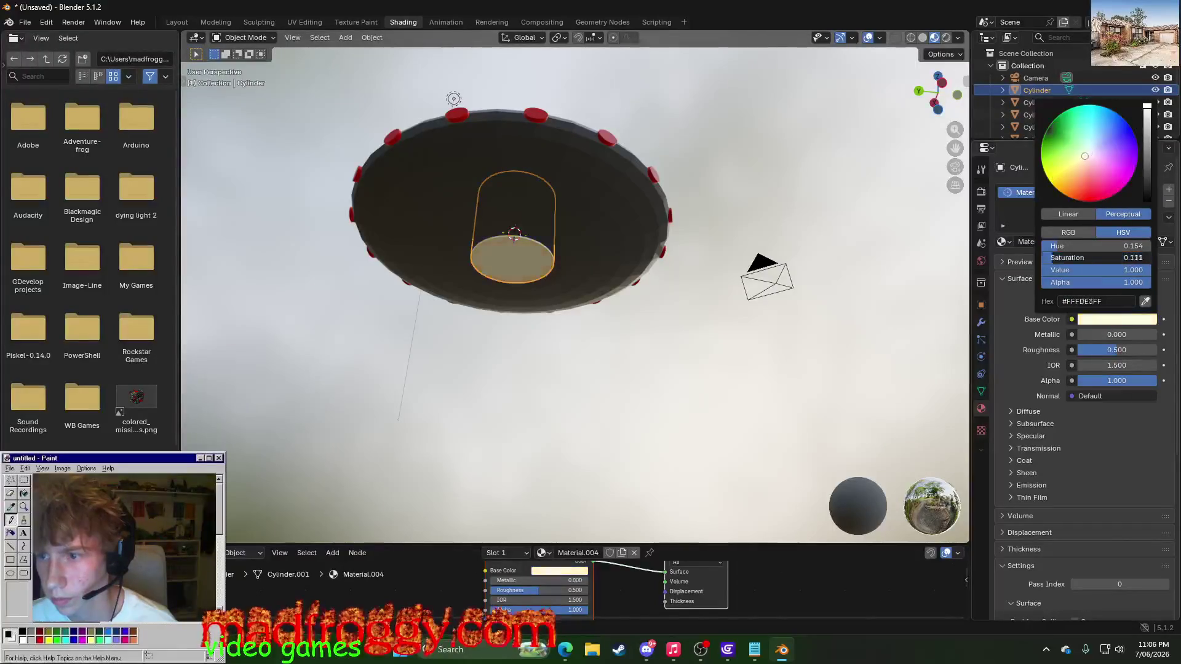
pyautogui.moveTo(1147, 152); pyautogui.dragTo(1146, 148)
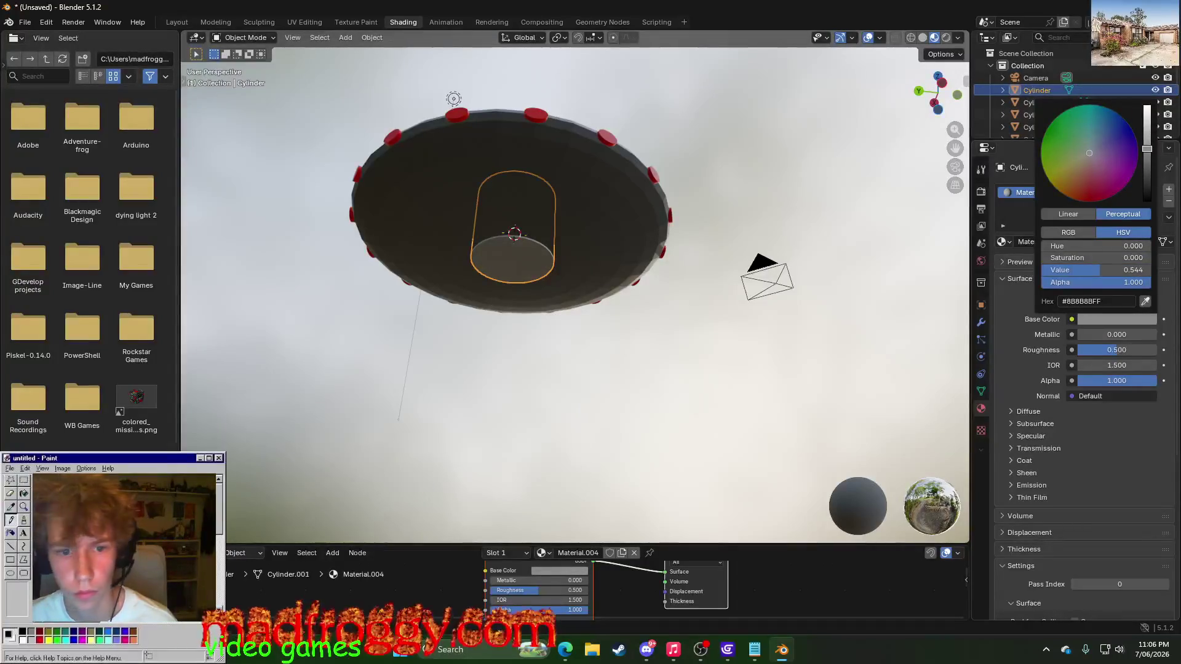
pyautogui.click(773, 169)
pyautogui.moveTo(772, 169)
pyautogui.mouseDown(button='middle')
pyautogui.moveTo(669, 145)
pyautogui.moveTo(653, 217)
pyautogui.moveTo(637, 190)
pyautogui.moveTo(309, 121)
pyautogui.mouseUp(button='middle')
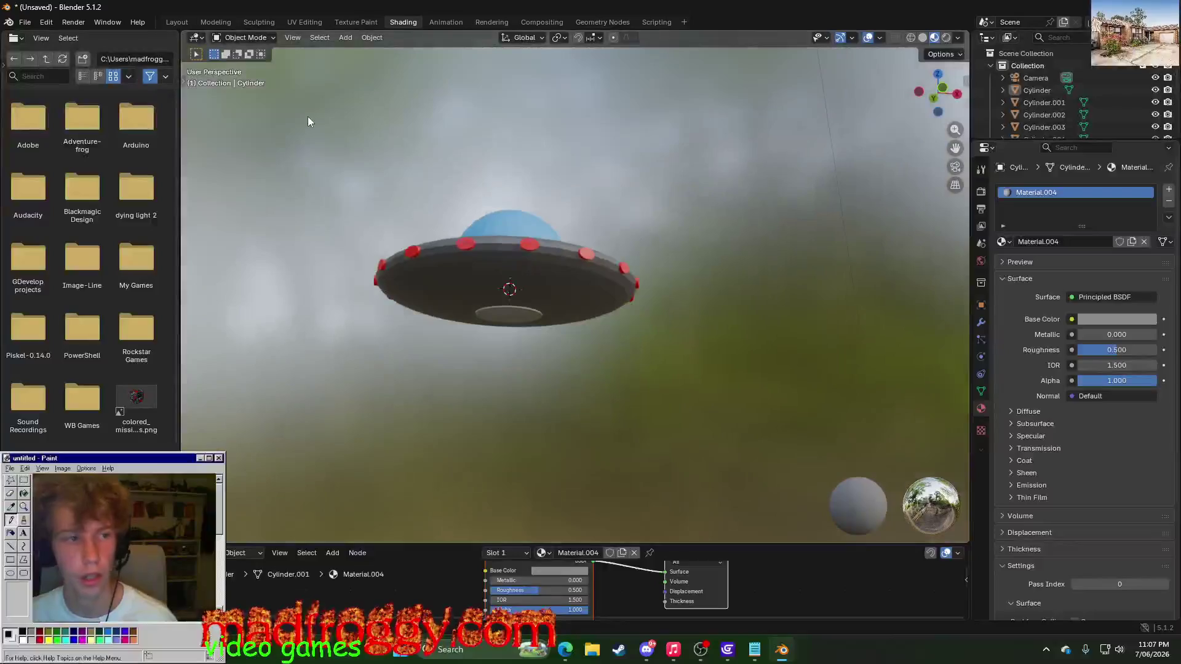
# - Export the UFO as glTF 2.0, overwriting EvilSpaceship.glb, and switch to GDevelop
pyautogui.click(26, 22)
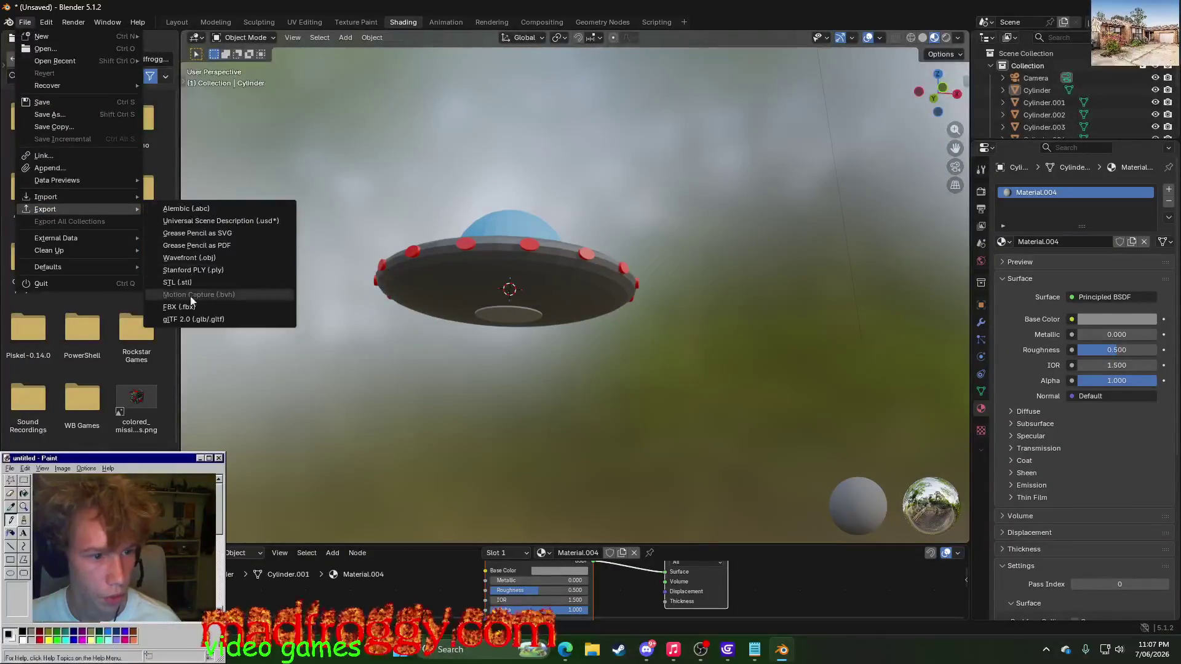
pyautogui.click(212, 319)
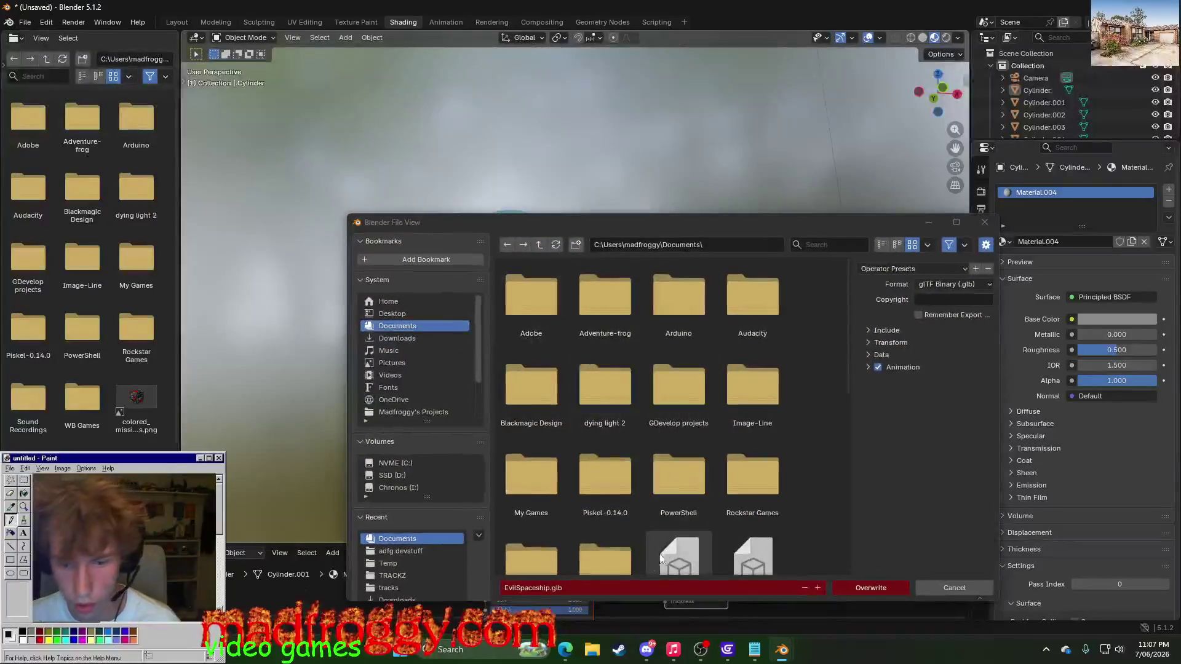
pyautogui.click(870, 588)
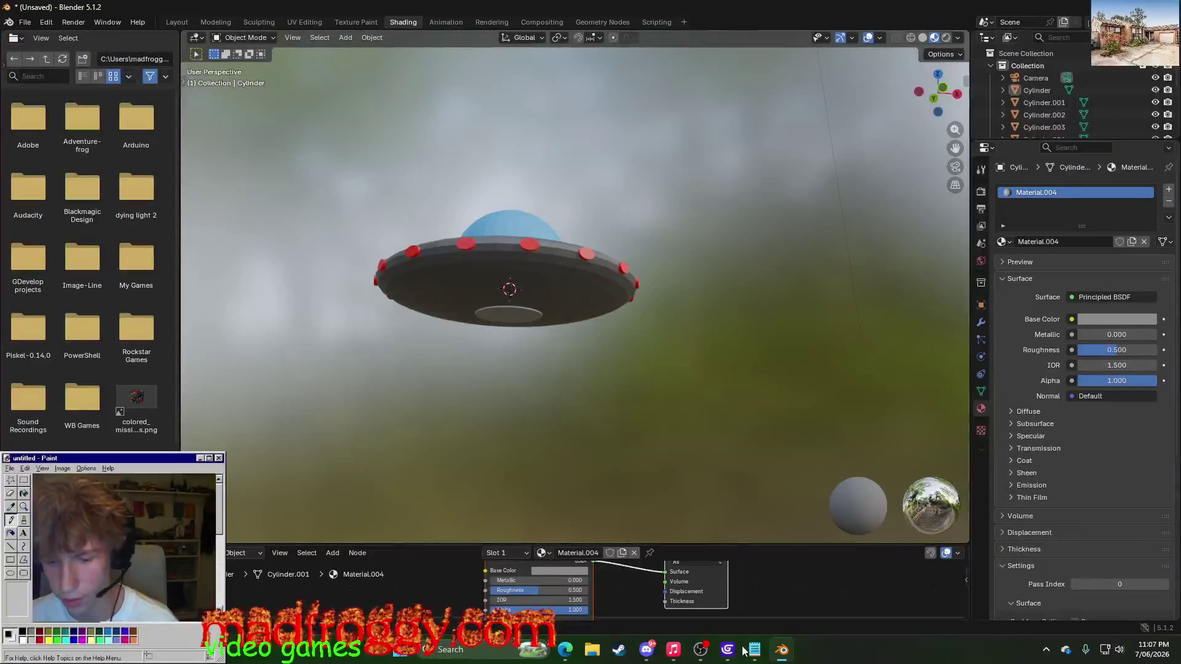
pyautogui.moveTo(727, 650)
pyautogui.click(751, 605)
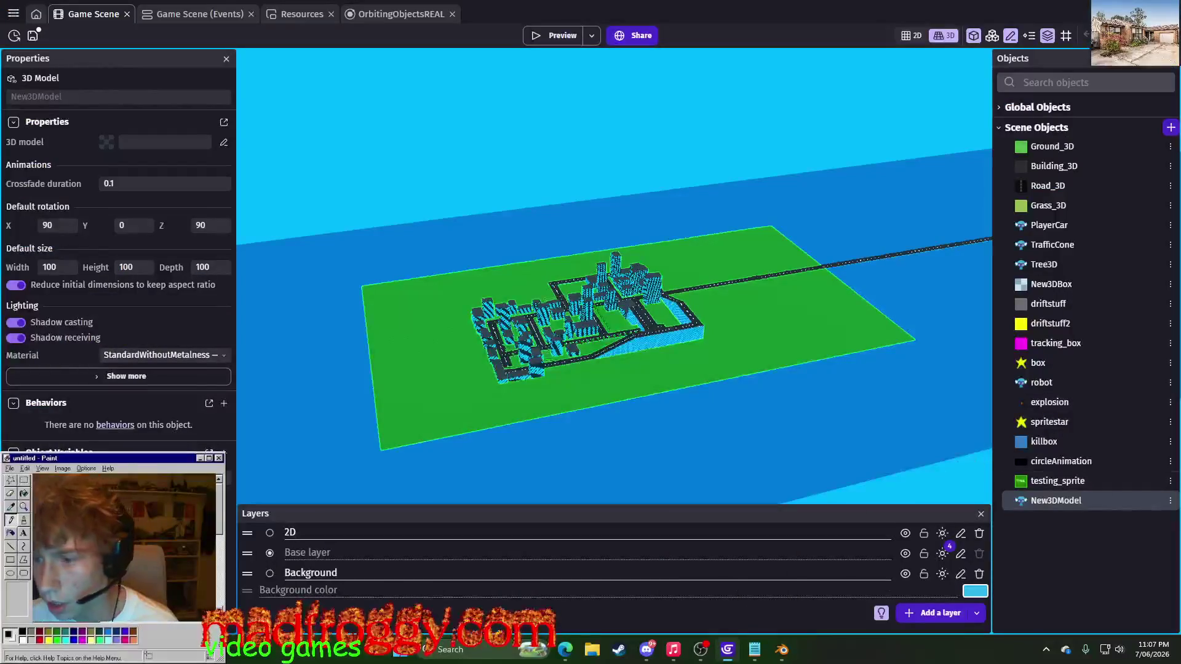
# - Edit the New3DModel object as evilspaceship and choose to load a model from the computer
pyautogui.click(1168, 500)
pyautogui.click(1059, 348)
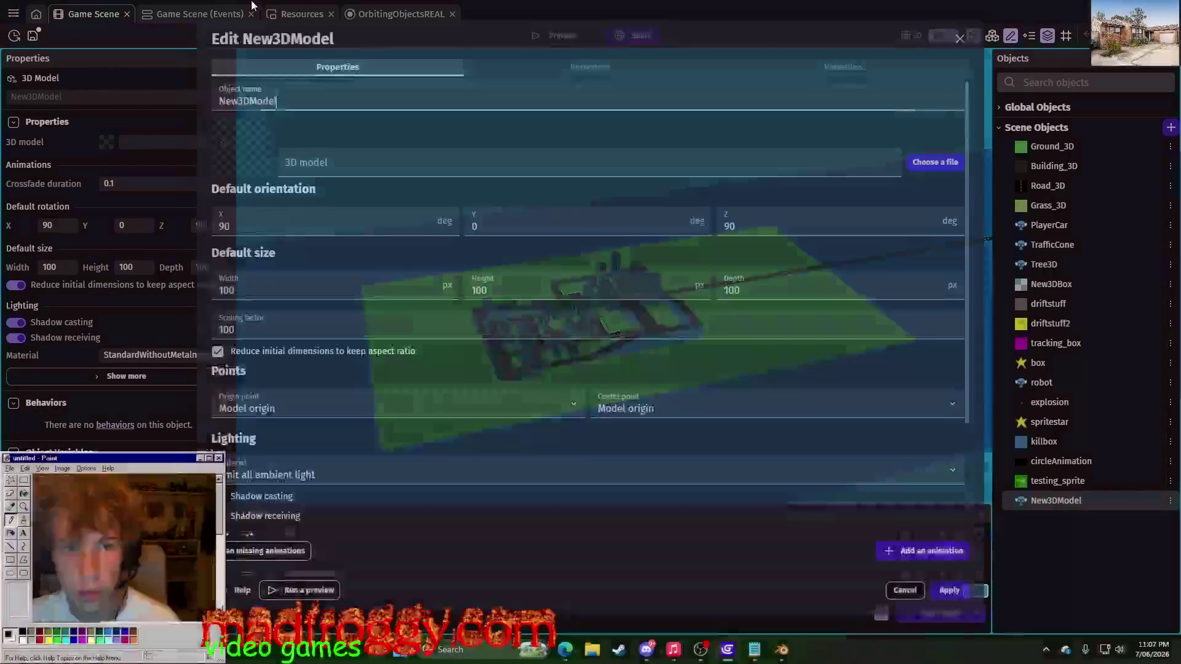
pyautogui.write('ev')
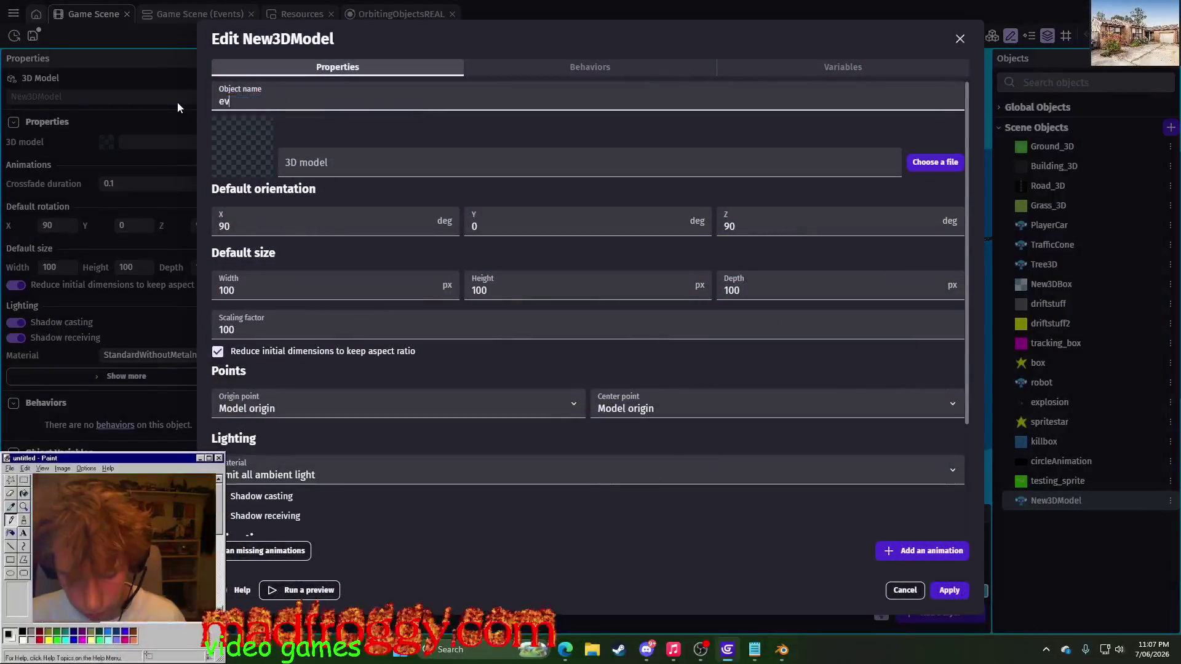
pyautogui.write('ilspaceship')
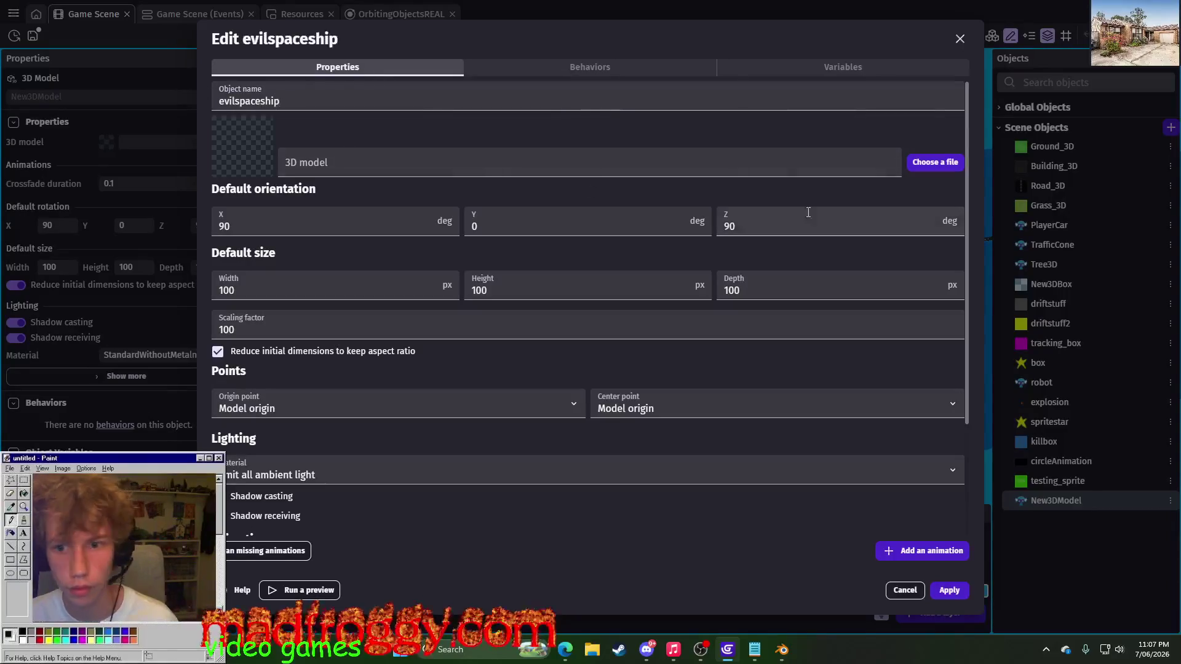
pyautogui.click(934, 161)
pyautogui.click(476, 185)
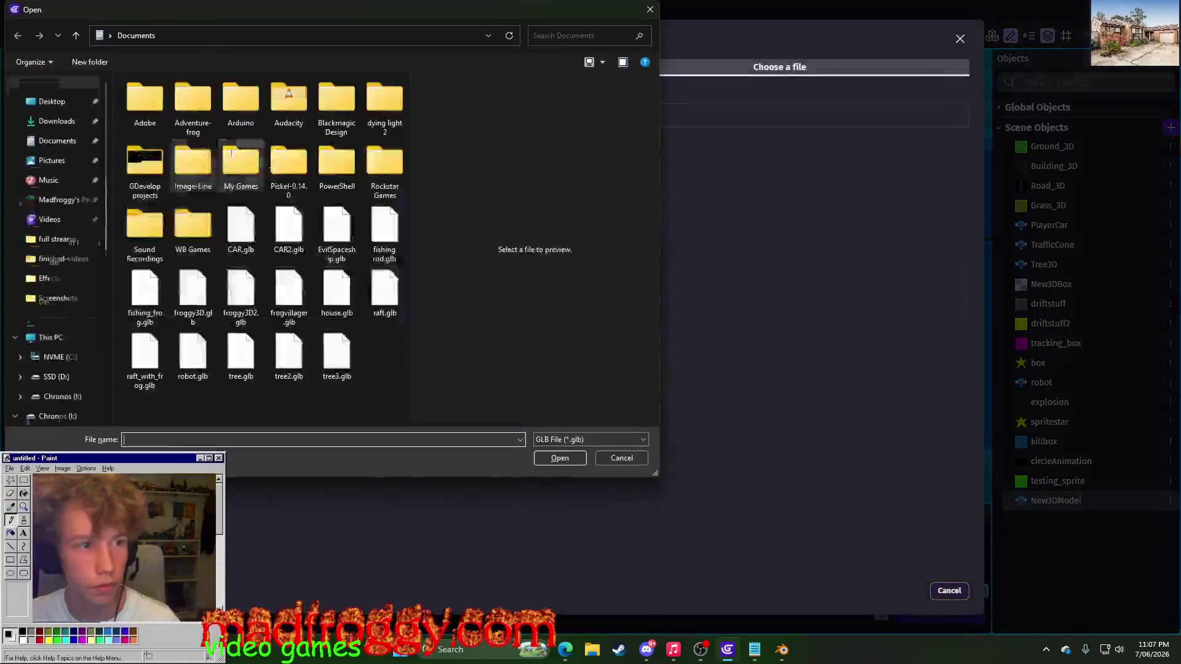
# - Load EvilSpaceship.glb as its 3D model, apply, and switch back to Blender
pyautogui.click(331, 251)
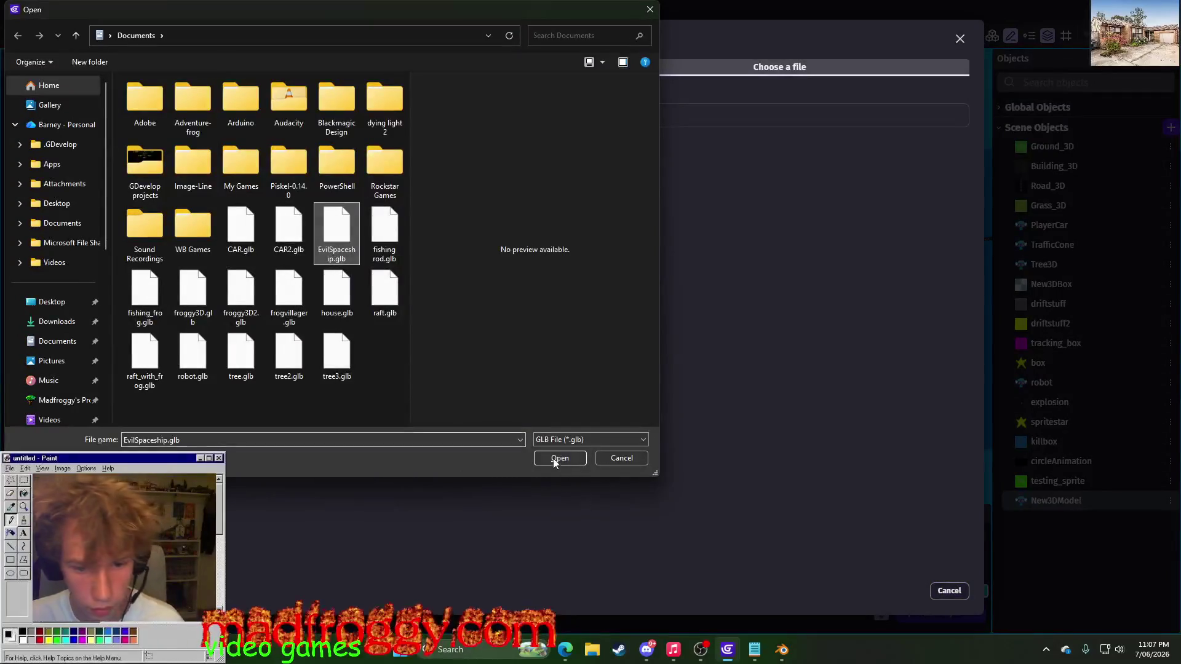
pyautogui.click(558, 458)
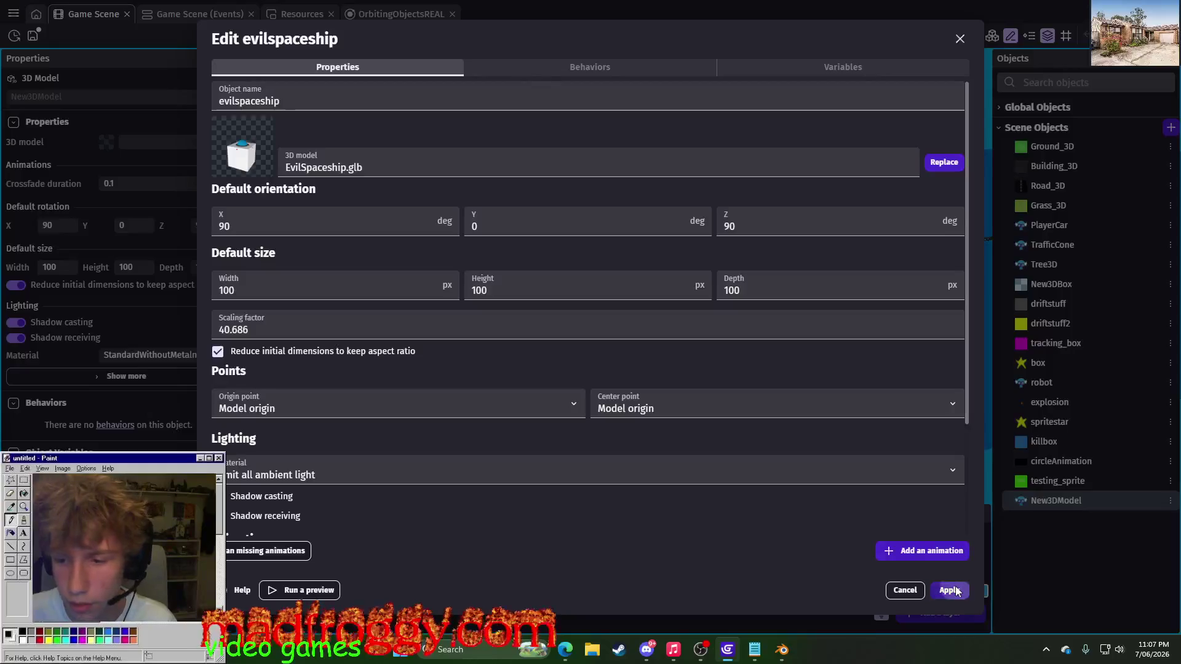
pyautogui.click(951, 591)
pyautogui.hotkey('alt', 'Tab')
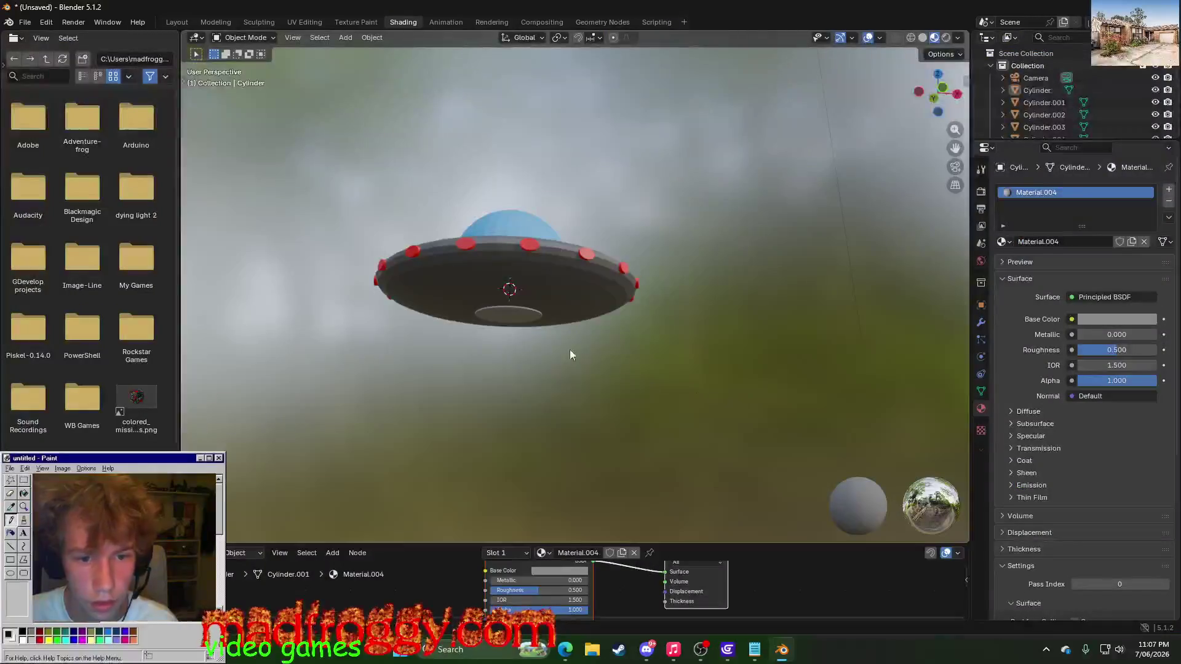
pyautogui.moveTo(570, 350); pyautogui.dragTo(546, 363, button='middle')
pyautogui.scroll(-3, 1070, 113)
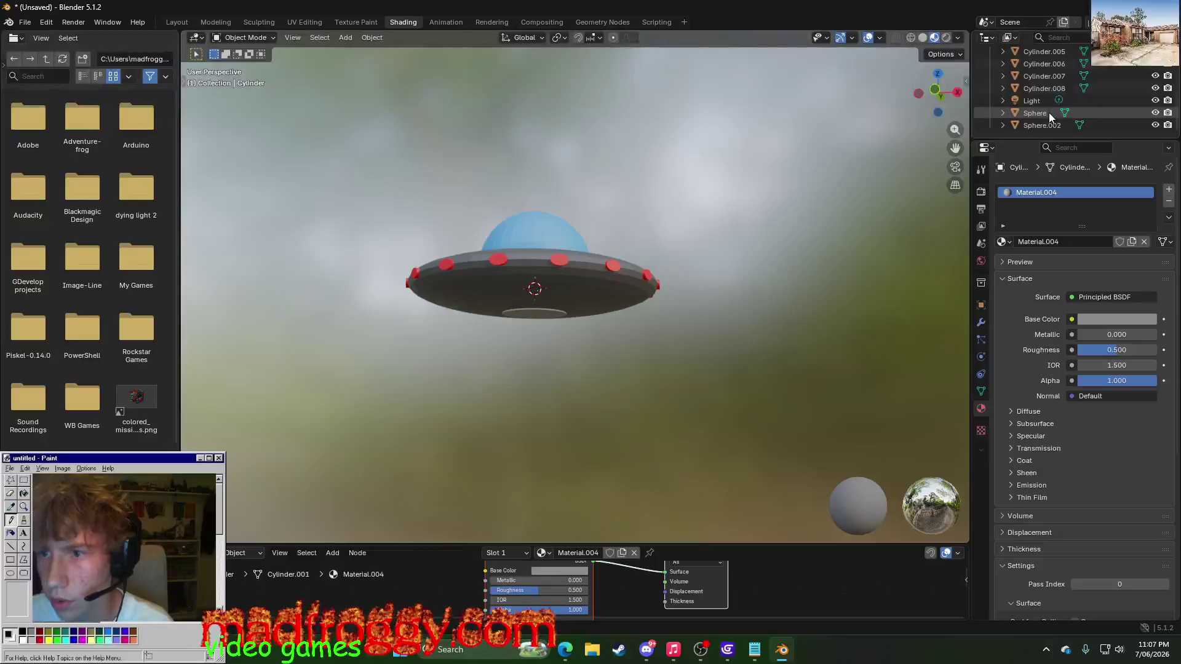
# - Select the Sphere saucer body in the Layout workspace and expand the object list
pyautogui.click(1045, 113)
pyautogui.scroll(2, 1036, 101)
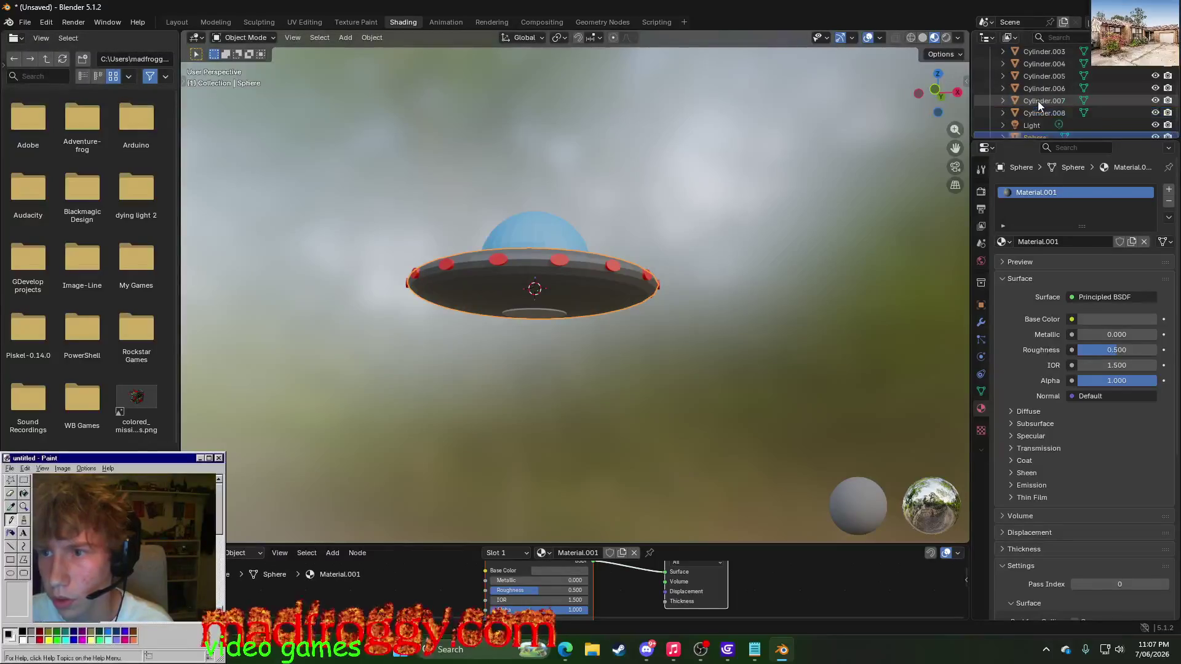
pyautogui.scroll(3, 1038, 100)
pyautogui.scroll(3, 1021, 95)
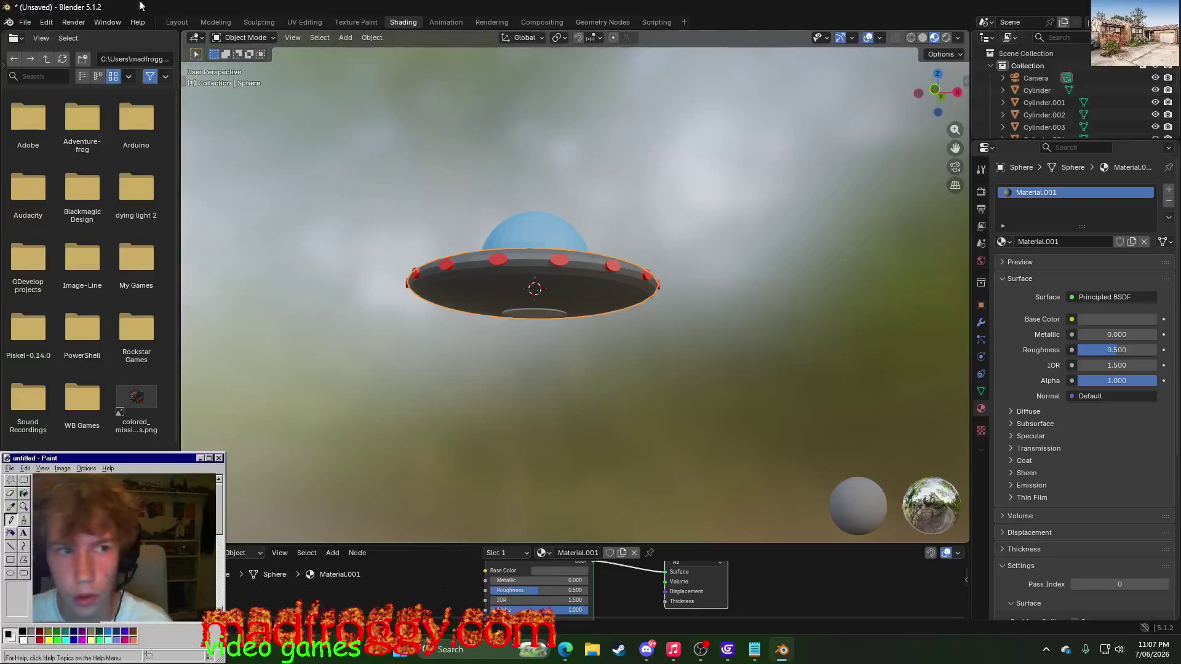
pyautogui.click(176, 21)
pyautogui.moveTo(368, 147)
pyautogui.mouseDown(button='middle')
pyautogui.moveTo(368, 86)
pyautogui.moveTo(386, 71)
pyautogui.moveTo(372, 82)
pyautogui.mouseUp(button='middle')
pyautogui.scroll(-2, 1029, 84)
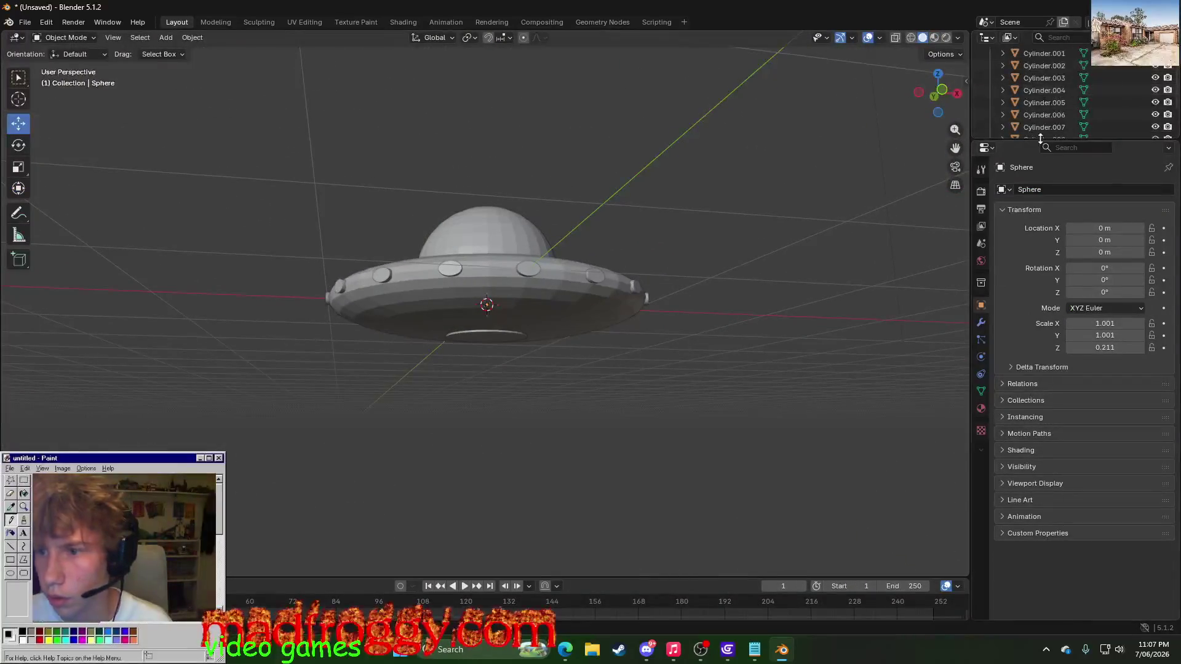
pyautogui.moveTo(1029, 142); pyautogui.dragTo(1029, 364)
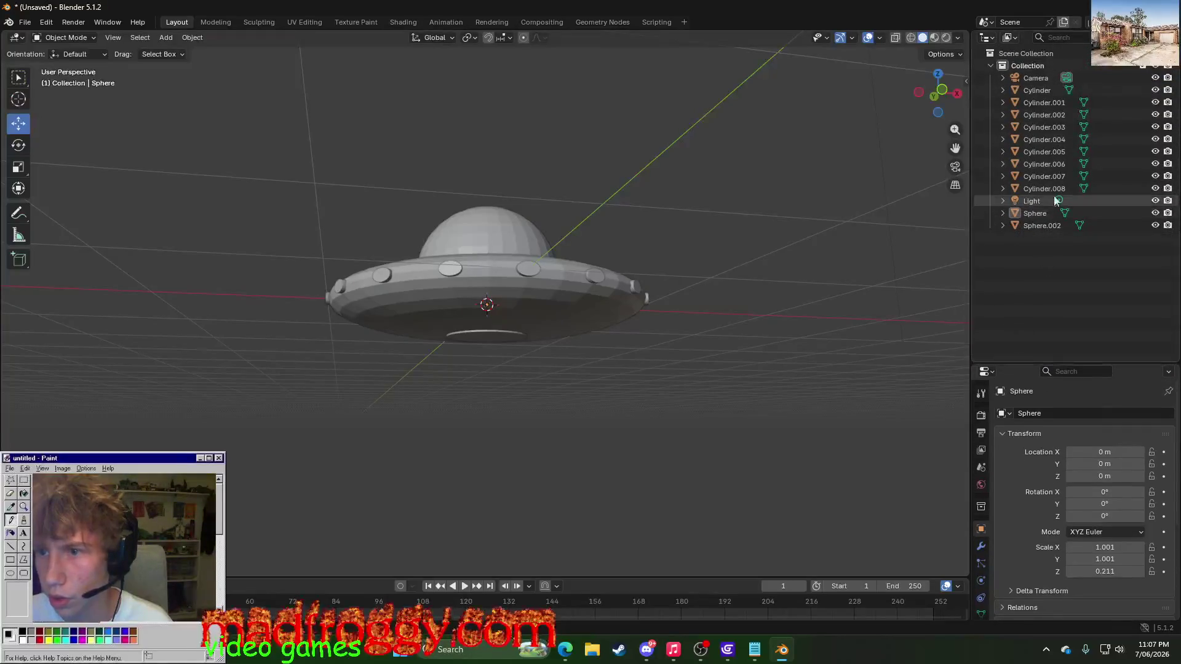
# - Export the UFO as glTF binary named EvilSpaceshipFixed.glb, overwriting the existing file
pyautogui.click(26, 22)
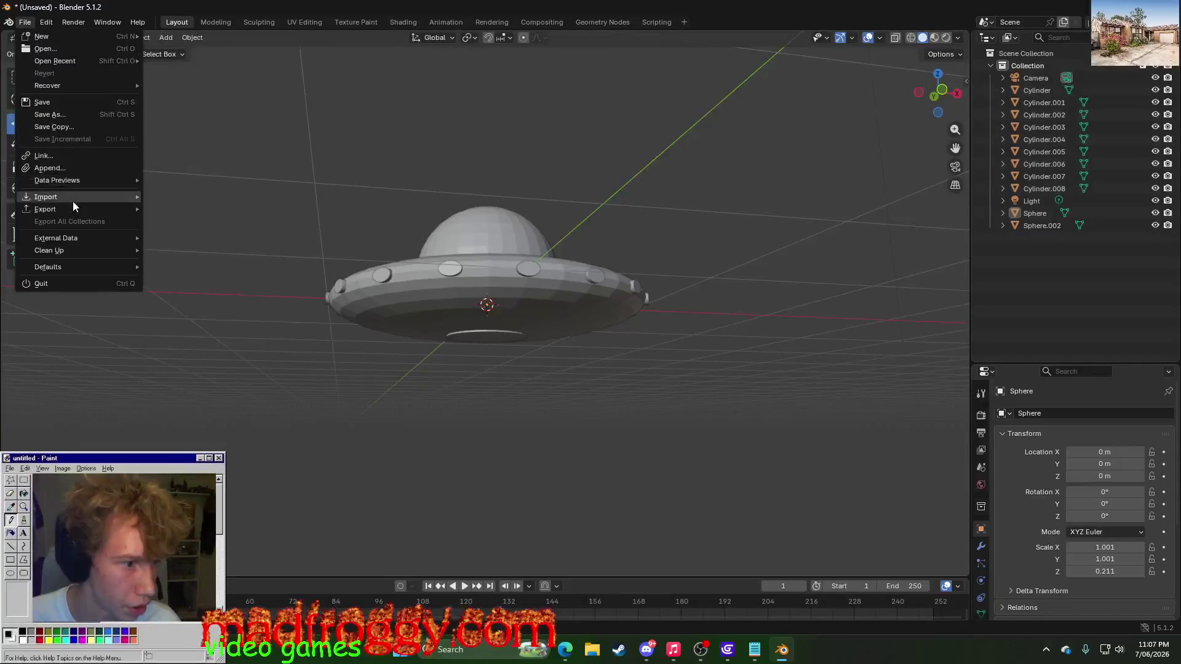
pyautogui.click(211, 317)
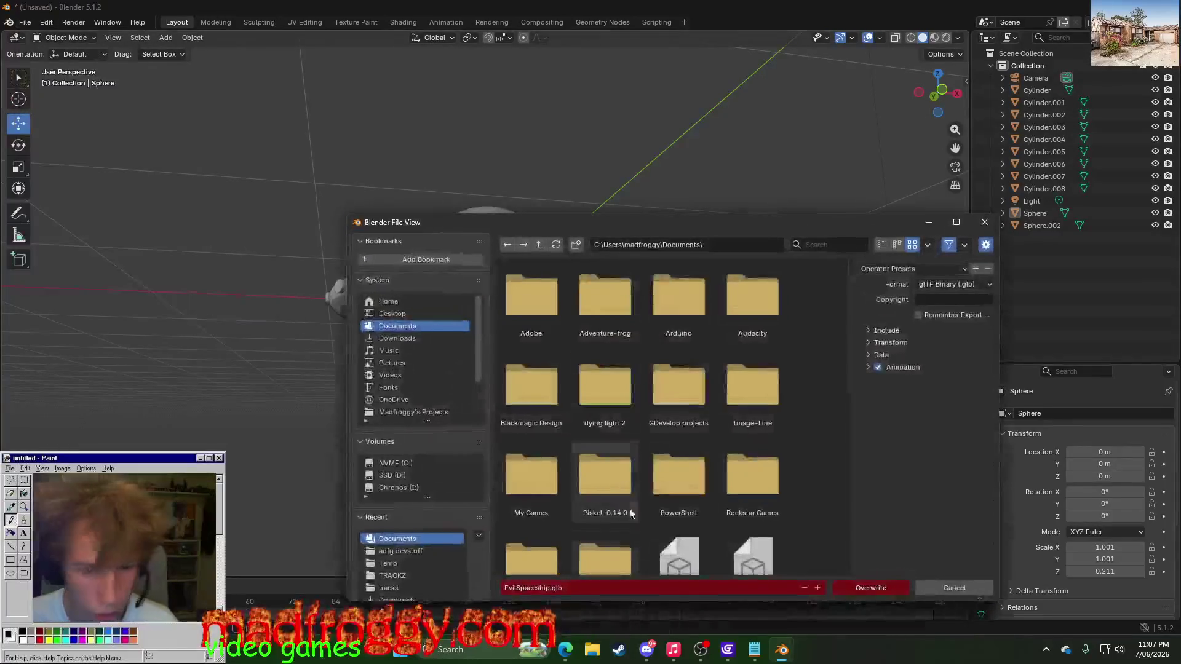
pyautogui.click(587, 593)
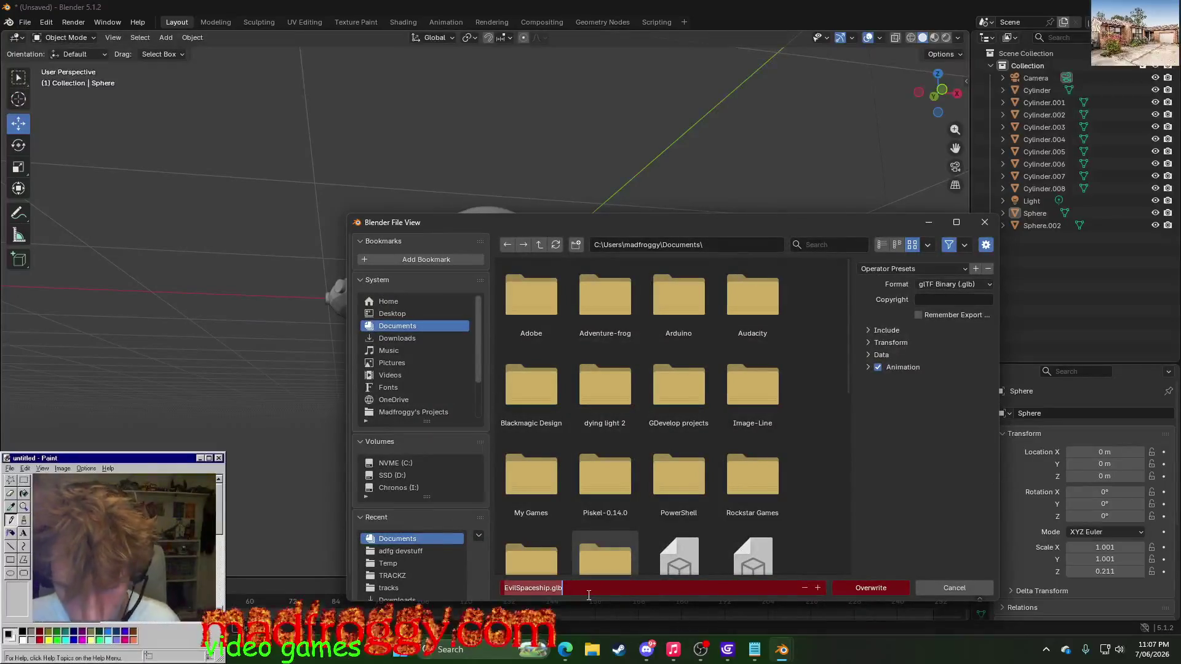
pyautogui.click(550, 588)
pyautogui.write('Fixed')
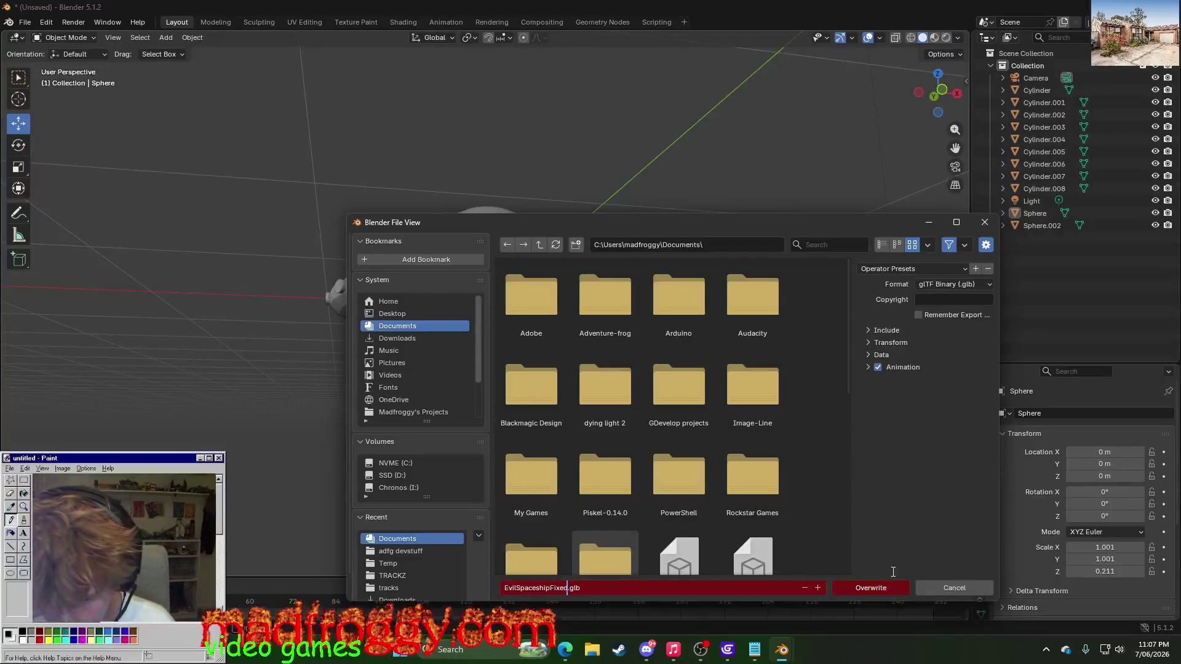
pyautogui.click(869, 588)
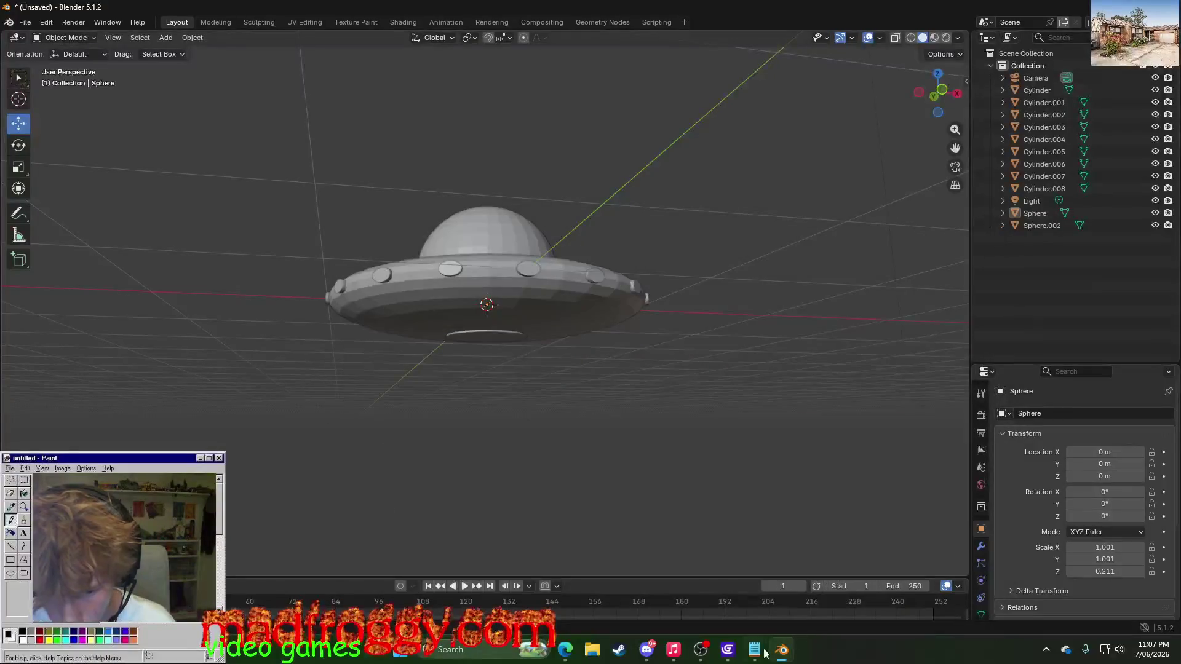
# - Bring GDevelop back and open actions for the evilspaceship object
pyautogui.click(727, 649)
pyautogui.rightClick(1024, 500)
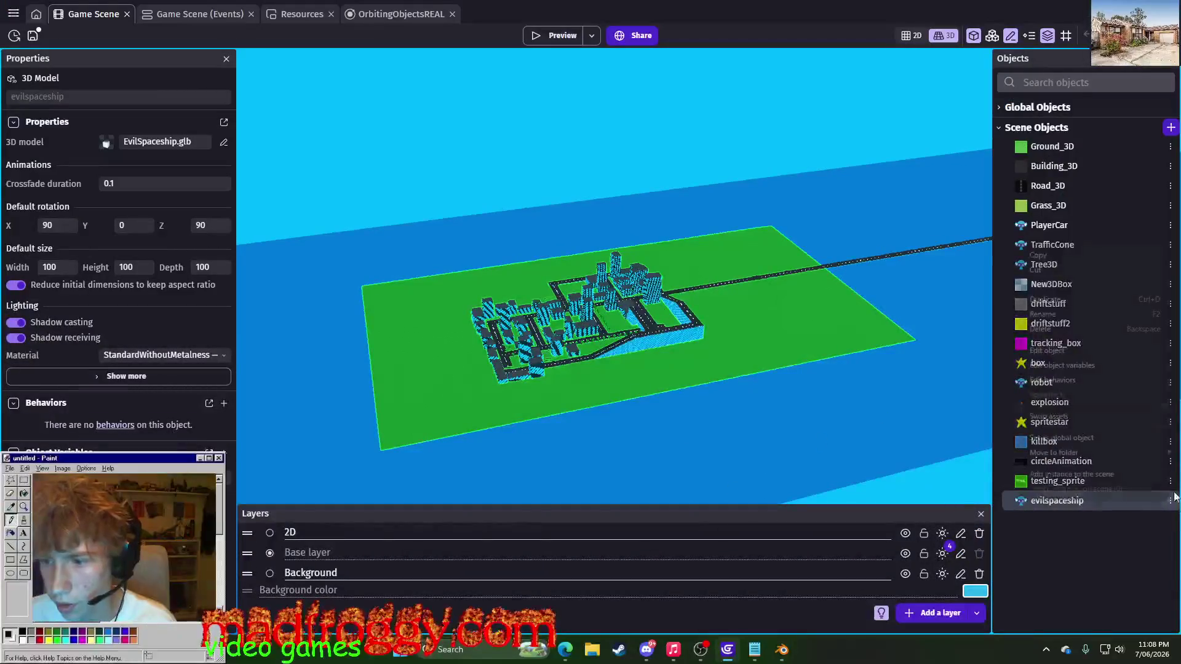
# - Replace evilspaceship's 3D model with EvilSpaceshipFixed.glb from the computer and apply
pyautogui.click(1112, 349)
pyautogui.click(780, 168)
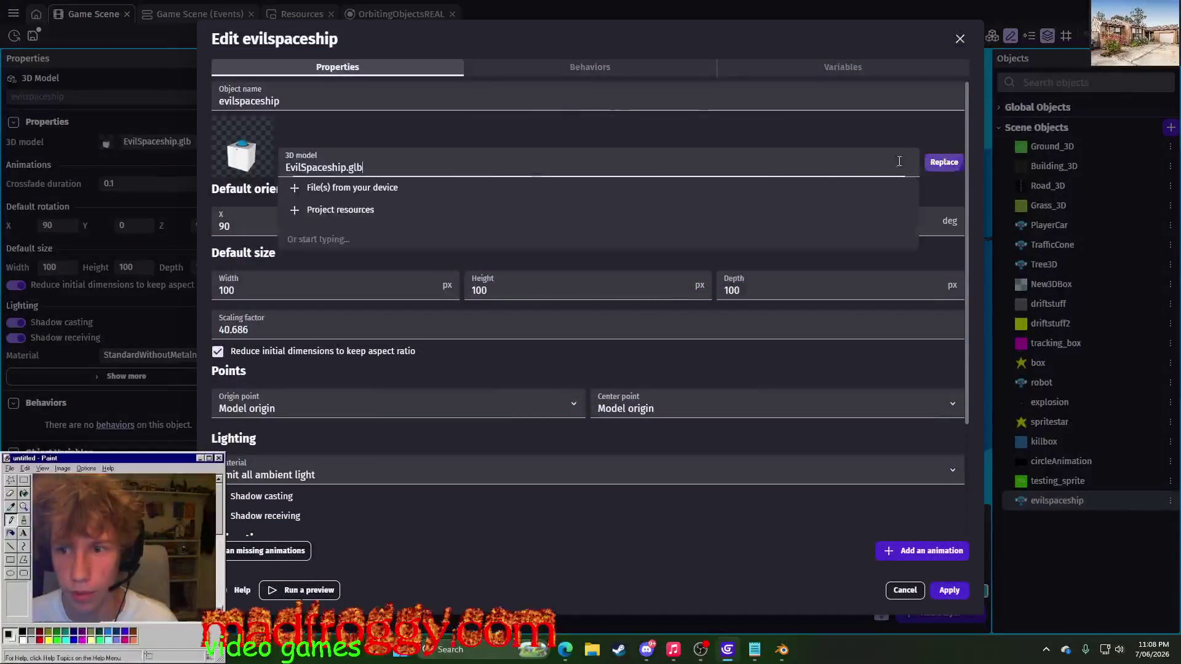
pyautogui.click(779, 195)
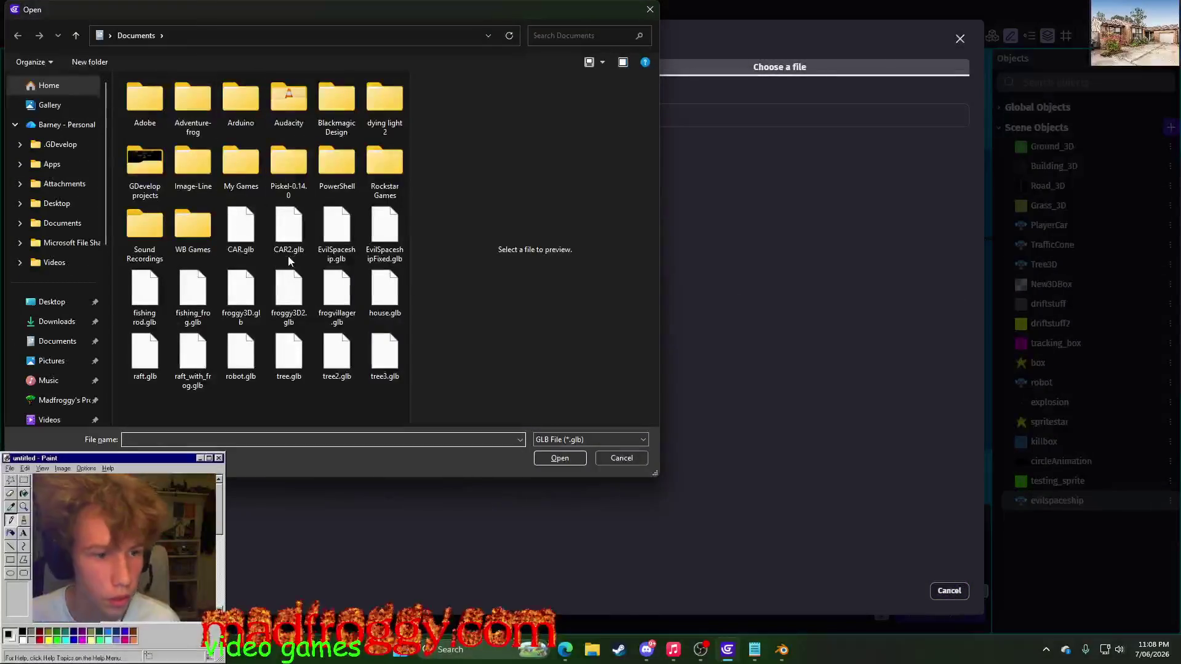
pyautogui.click(381, 228)
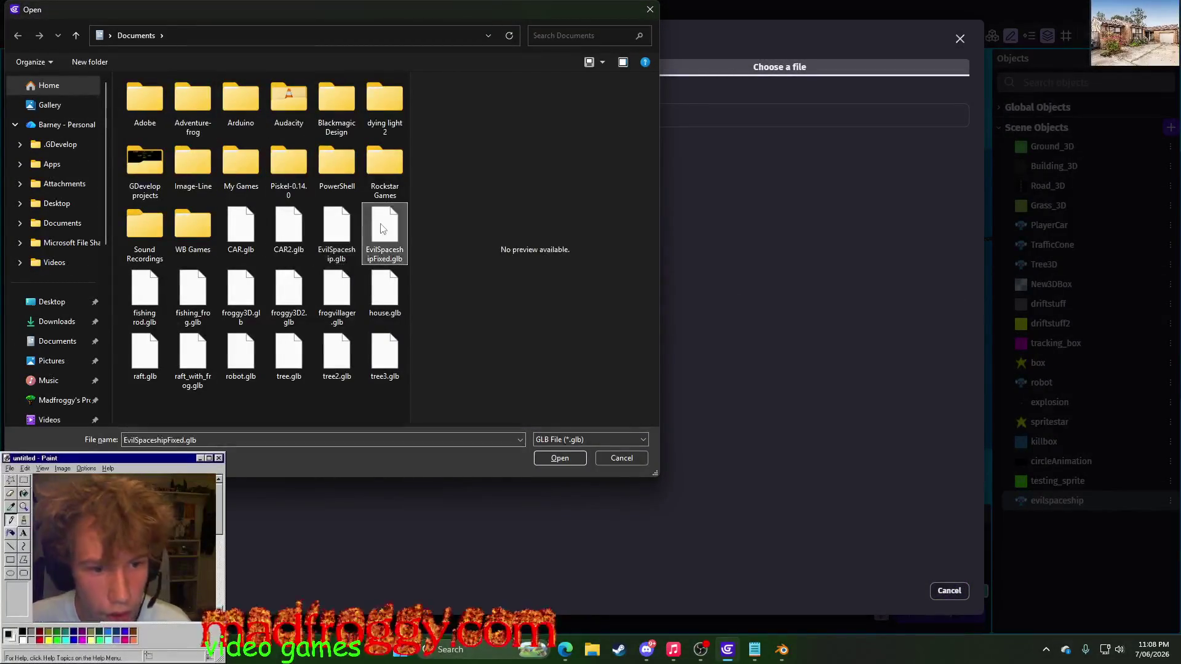
pyautogui.click(545, 457)
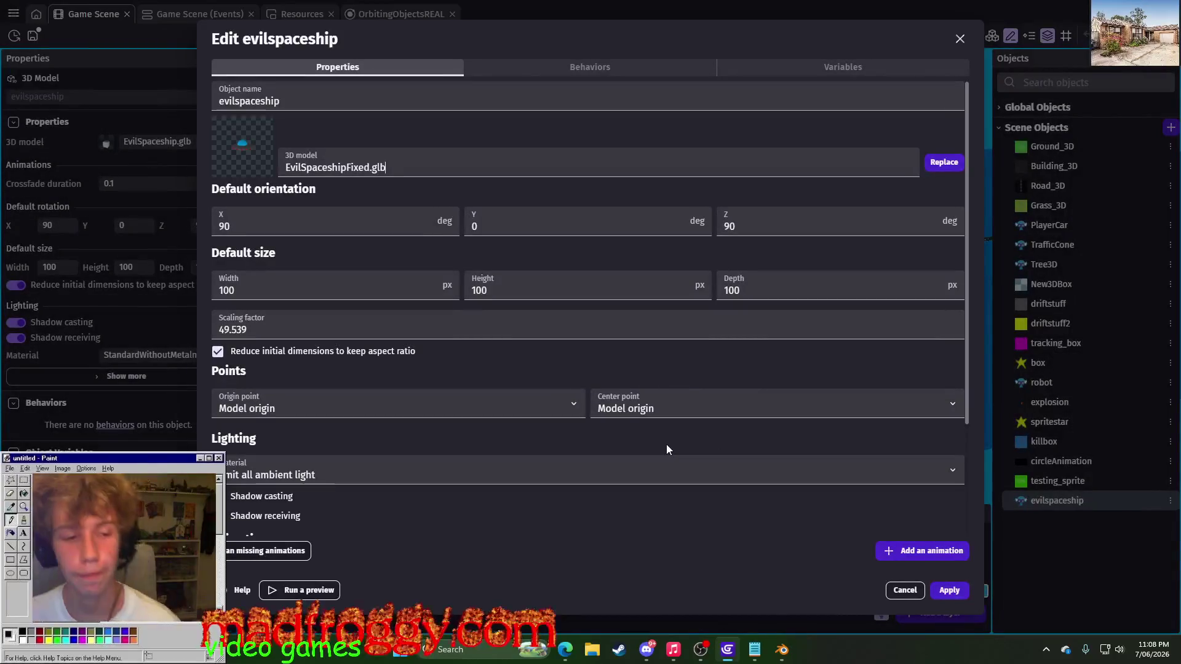
pyautogui.click(948, 592)
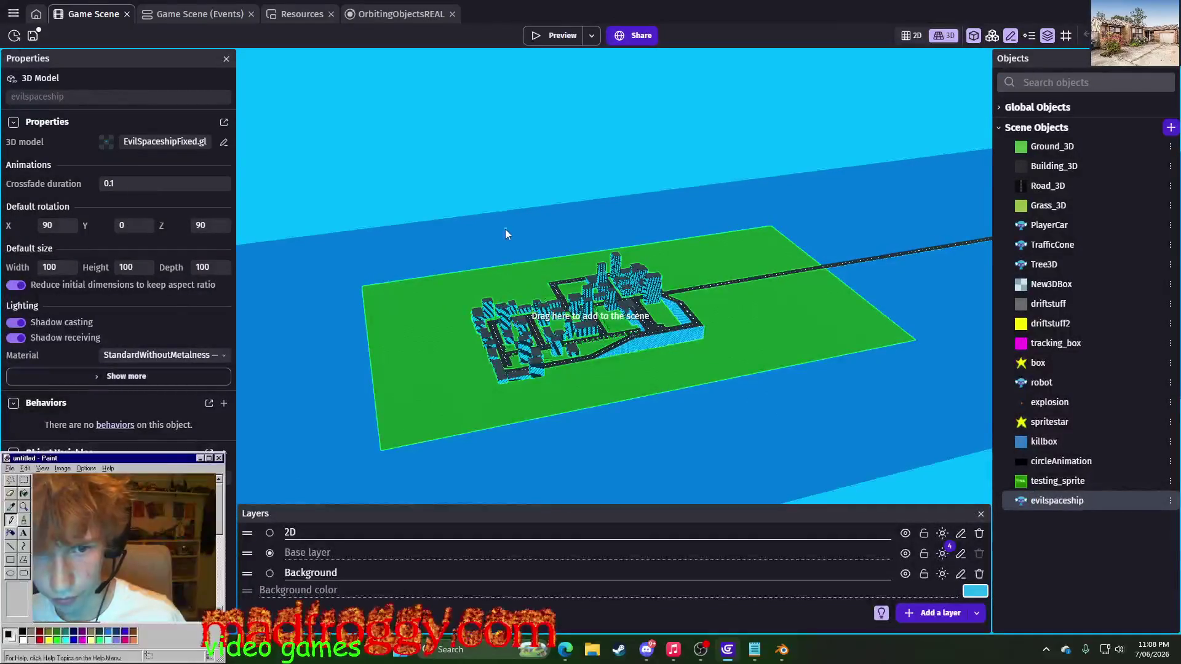
# - Select the evilspaceship instance, try enlarging it with the Scale gizmo, then reopen its object actions
pyautogui.click(518, 249)
pyautogui.scroll(5, 412, 163)
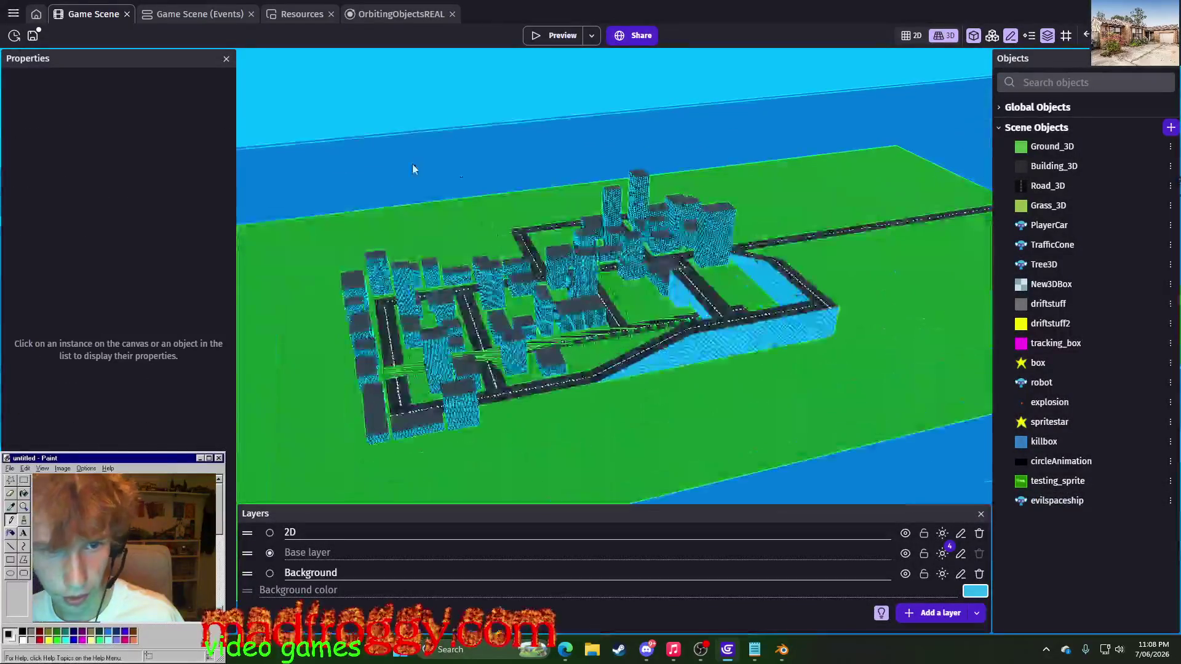
pyautogui.click(476, 182)
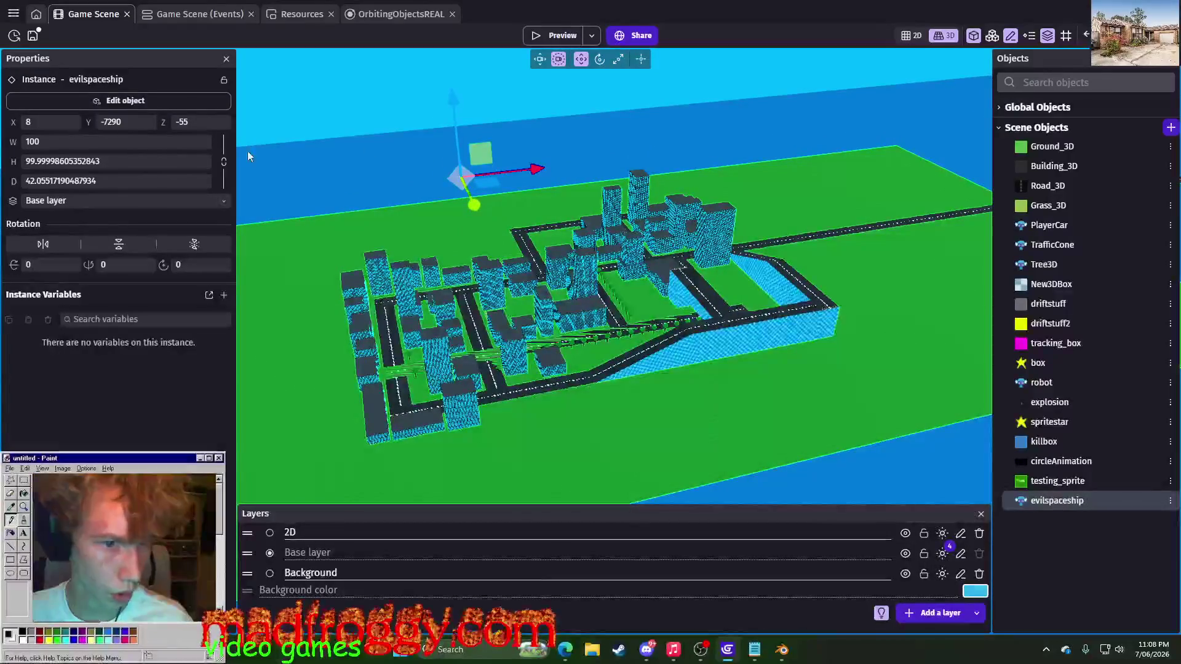
pyautogui.click(618, 59)
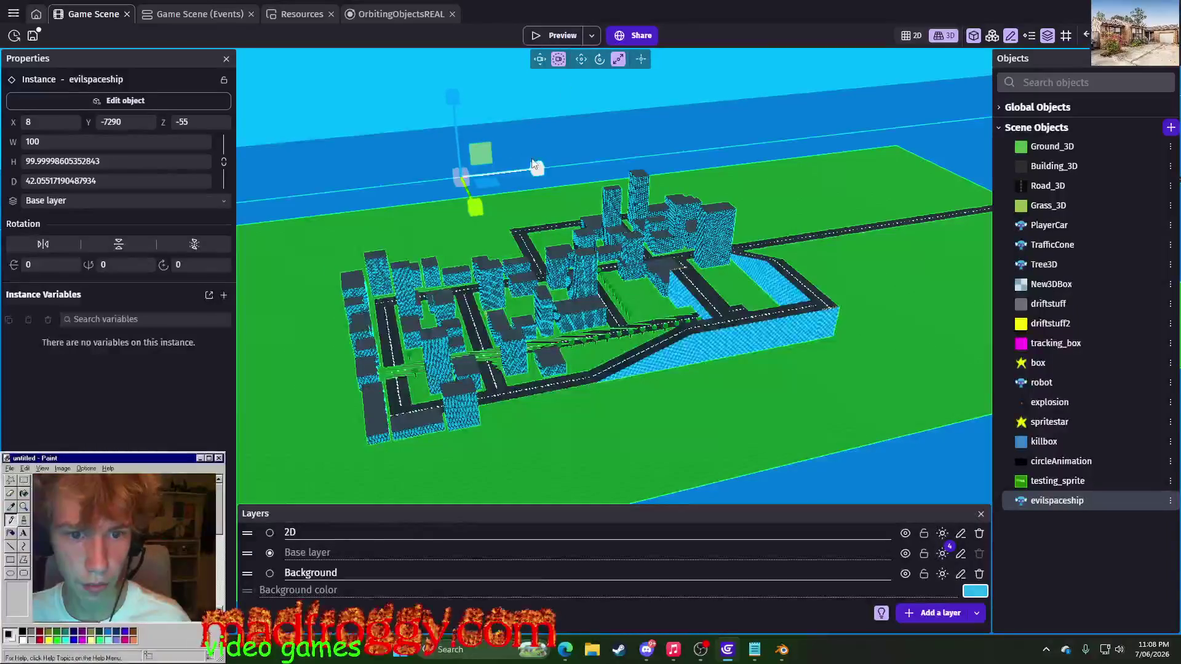
pyautogui.moveTo(526, 165); pyautogui.dragTo(359, 186)
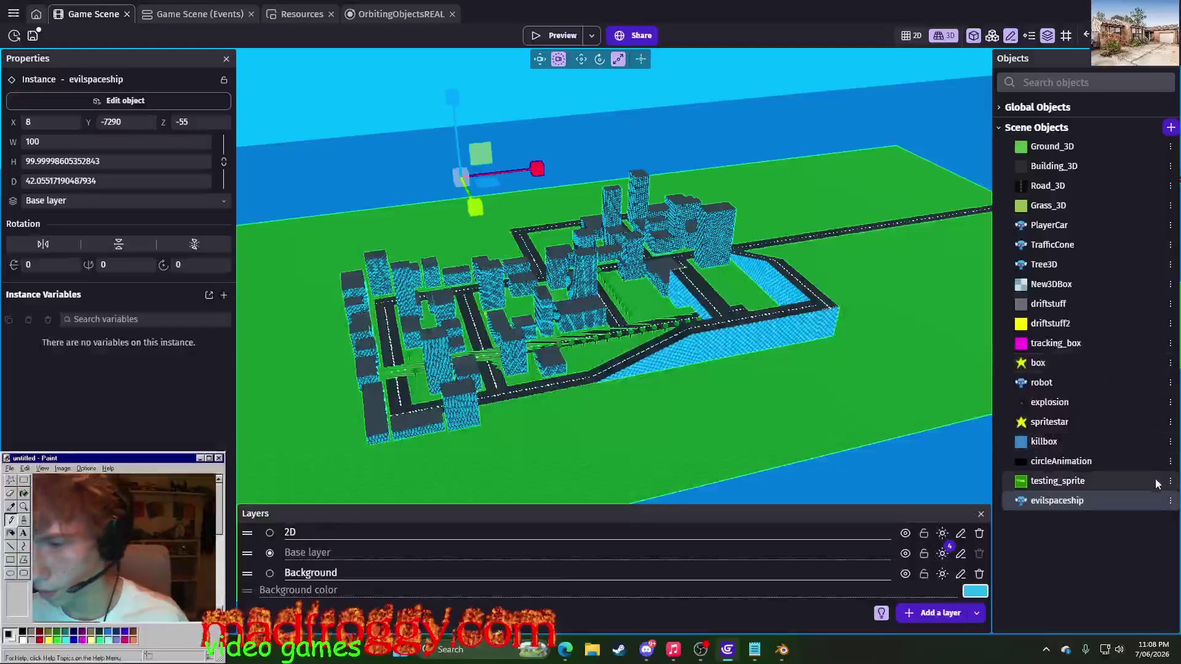
pyautogui.click(1169, 500)
pyautogui.click(1051, 350)
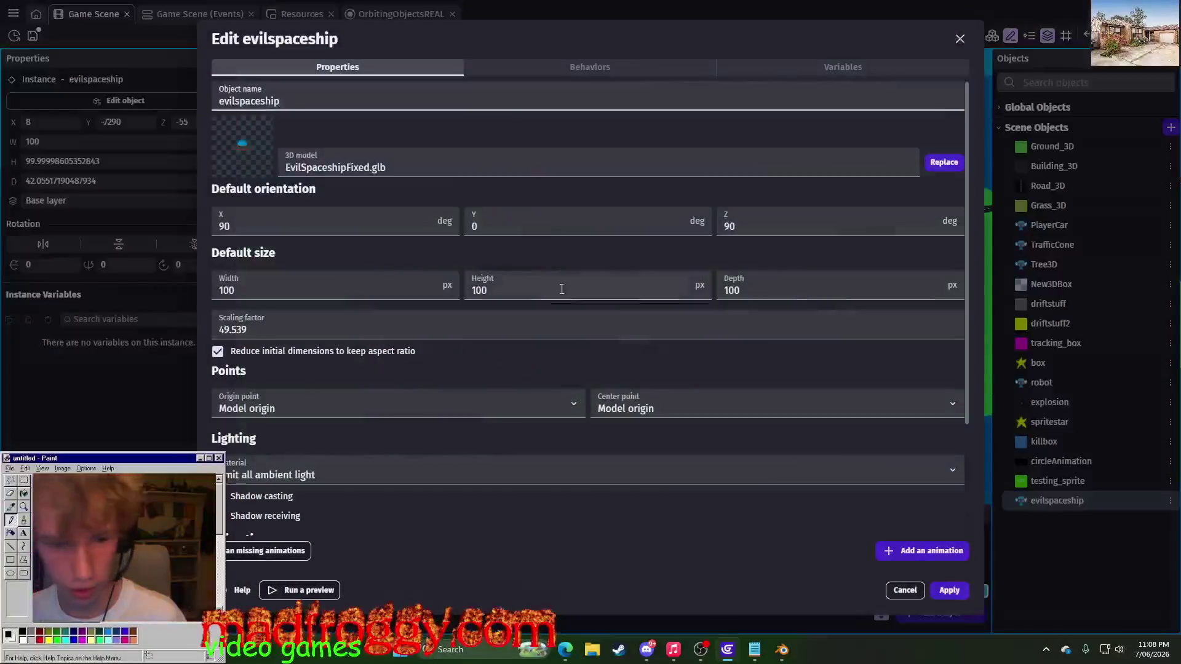
pyautogui.write('0')
pyautogui.click(538, 290)
pyautogui.write('0')
pyautogui.click(779, 288)
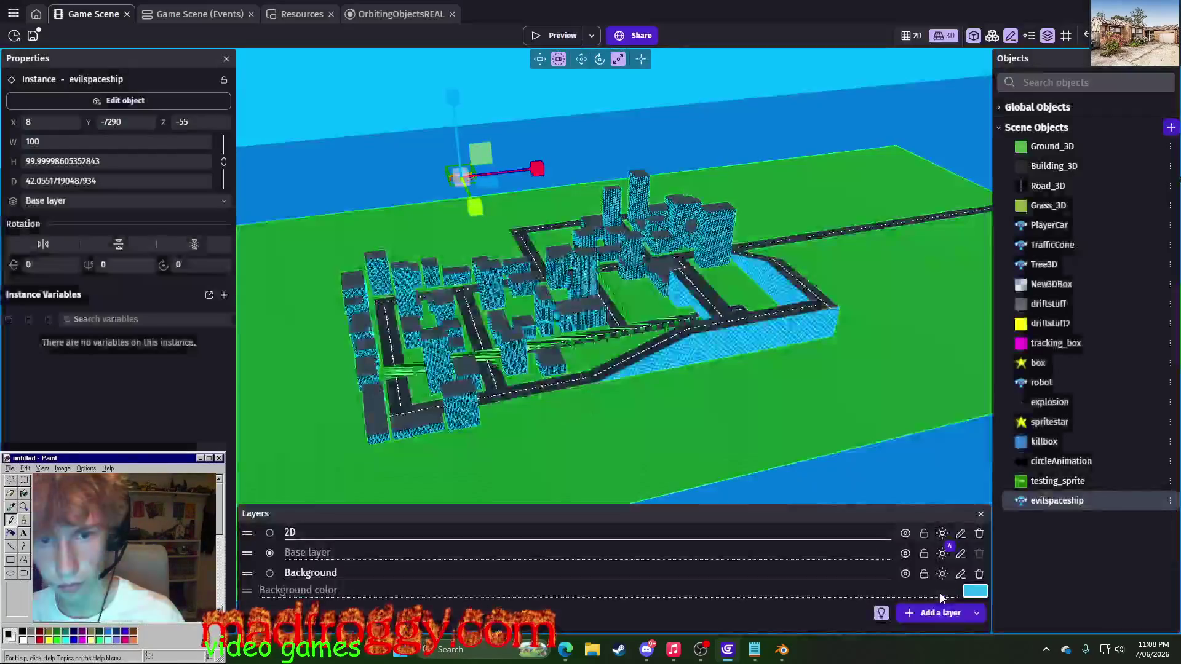
pyautogui.click(948, 591)
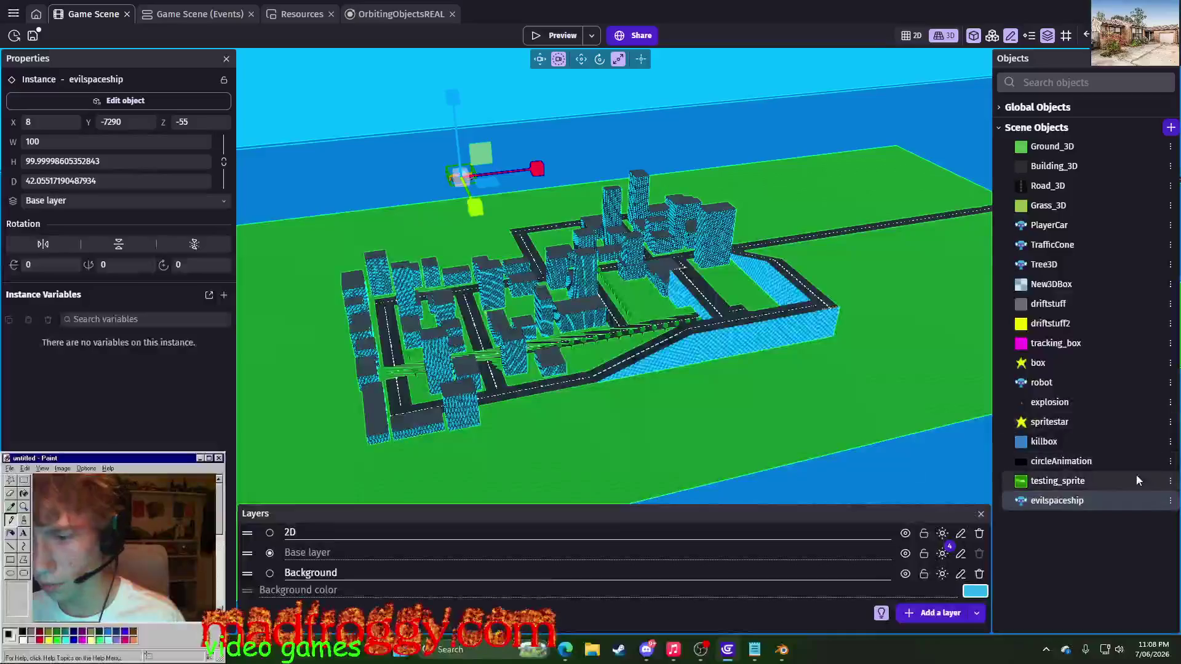
pyautogui.click(1170, 500)
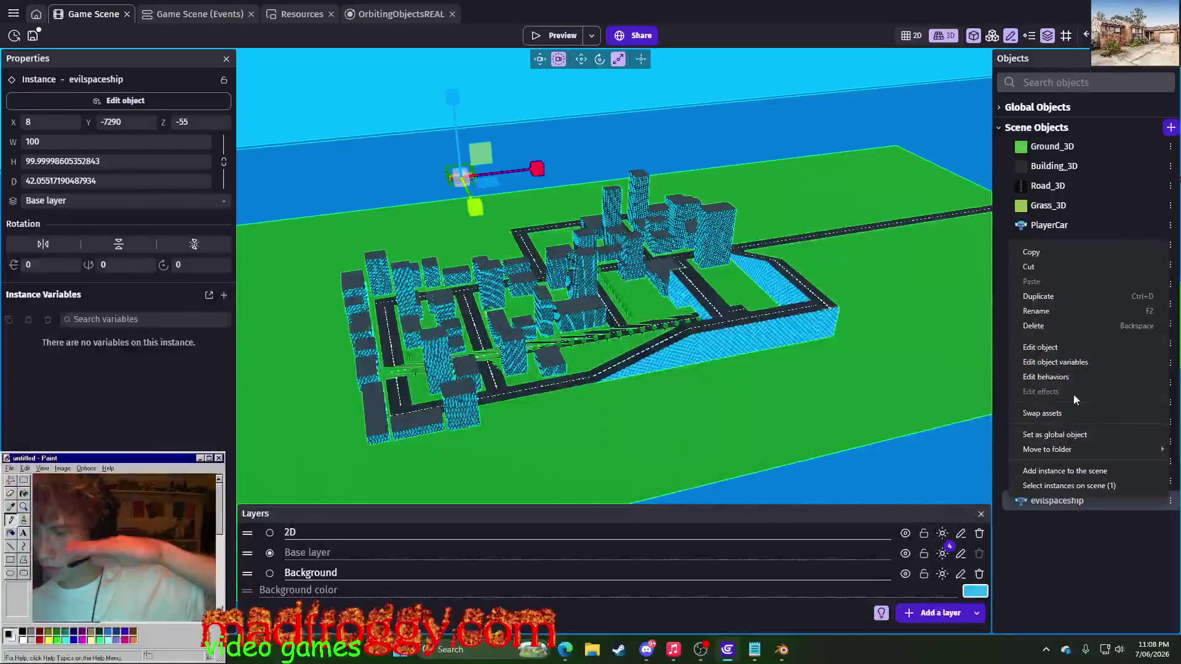
pyautogui.click(1029, 346)
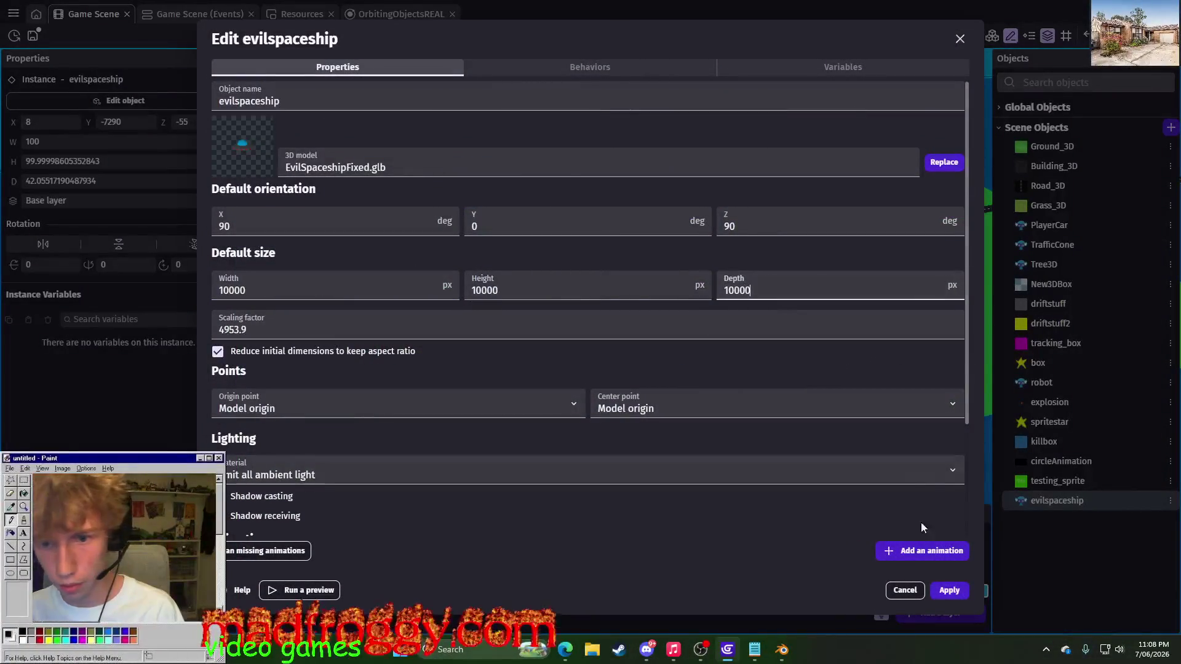
pyautogui.click(960, 591)
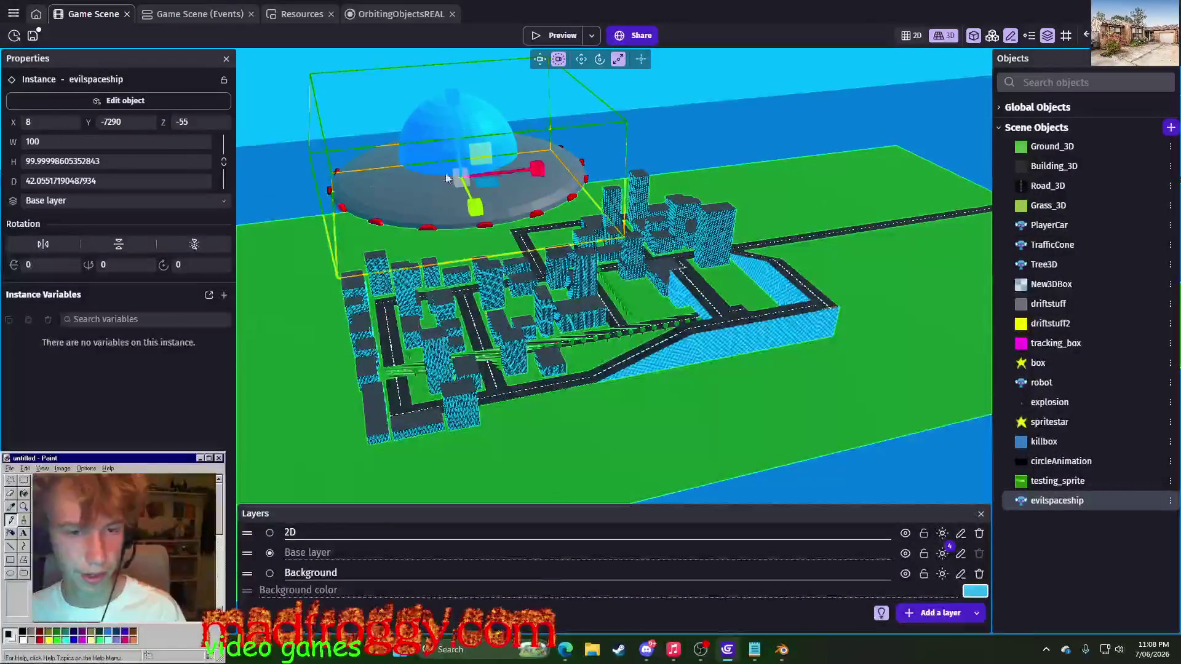
pyautogui.click(581, 60)
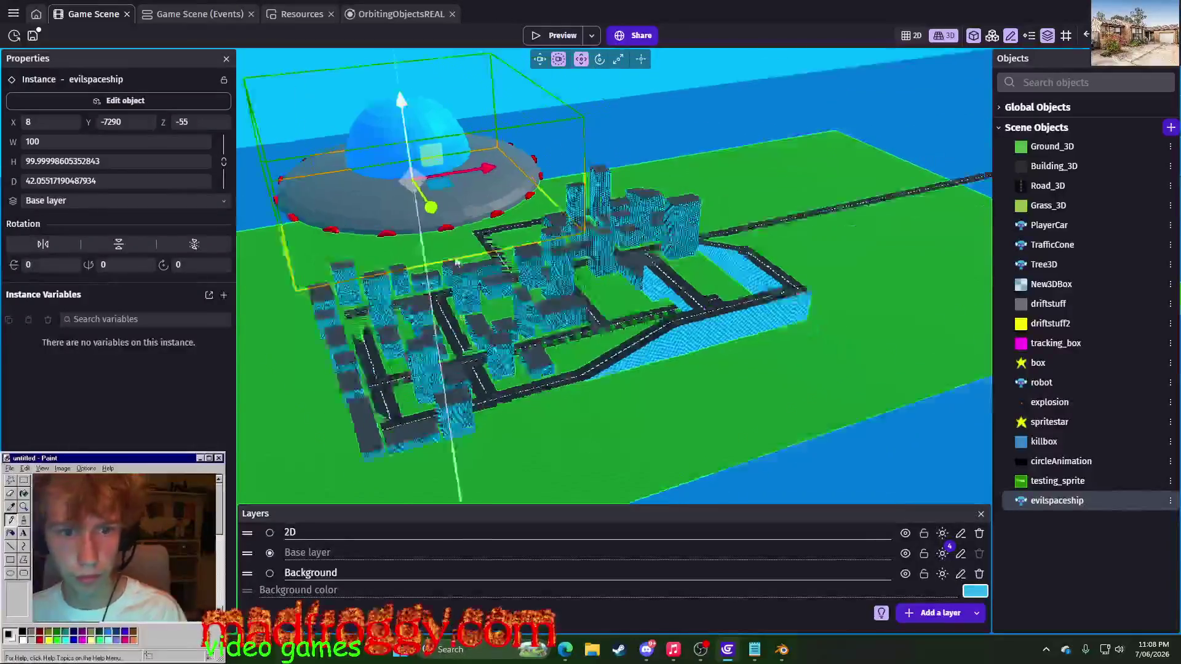
pyautogui.moveTo(360, 224); pyautogui.dragTo(565, 300)
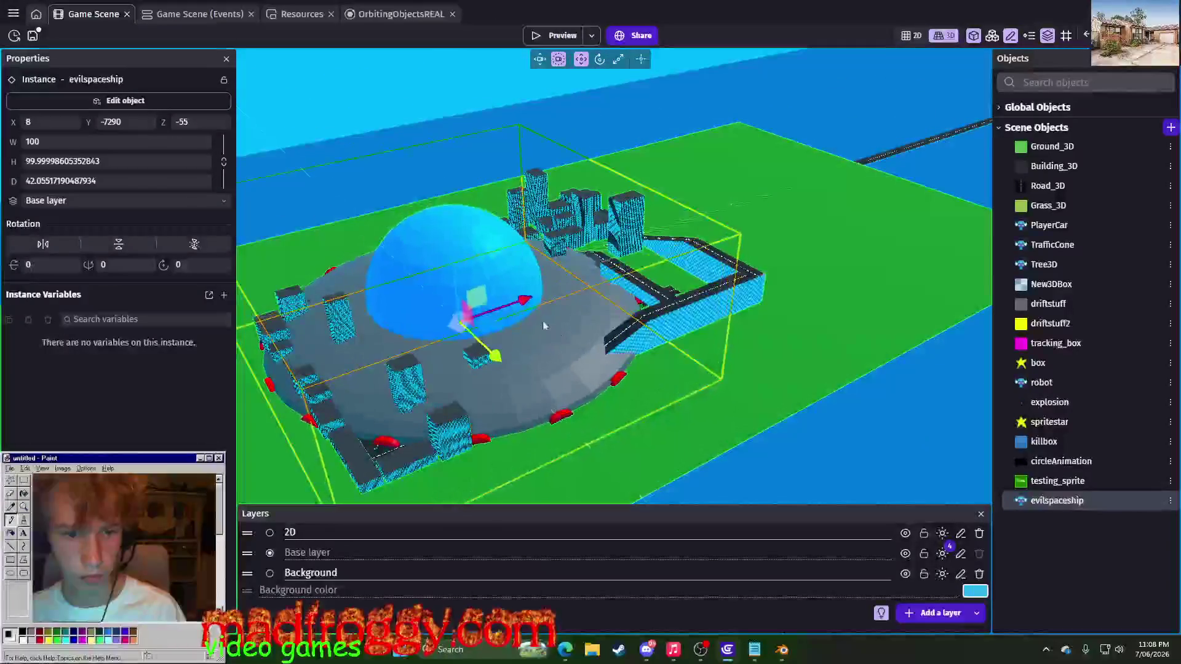
pyautogui.moveTo(510, 222); pyautogui.dragTo(505, 105)
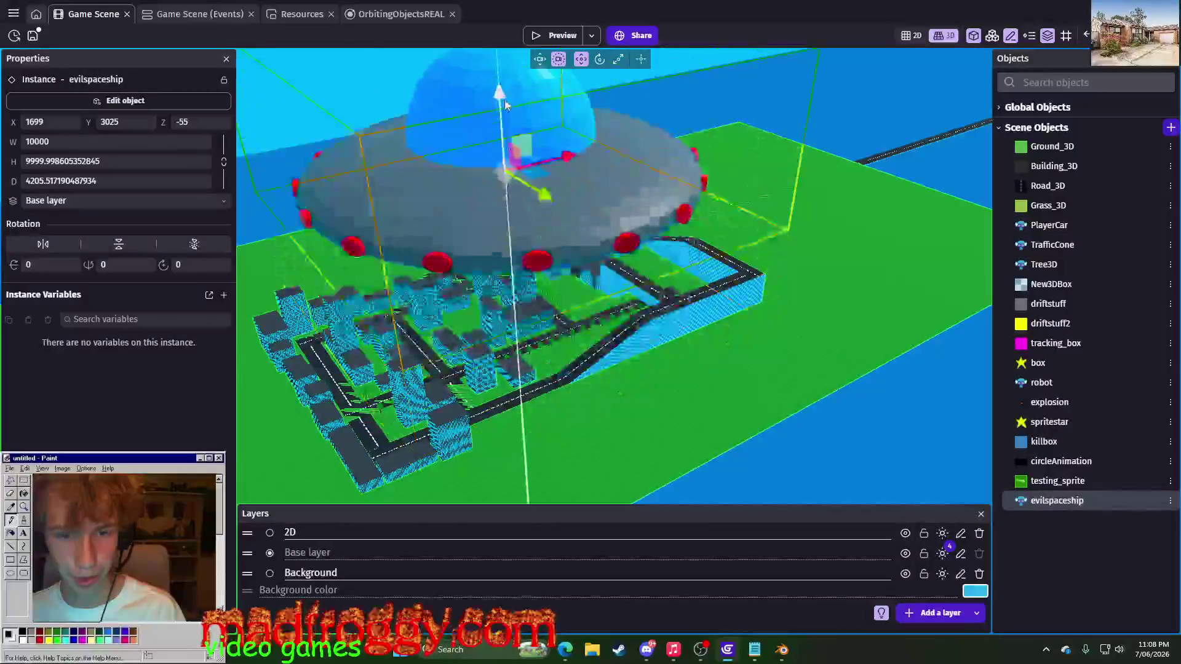
pyautogui.click(856, 430)
pyautogui.moveTo(856, 429); pyautogui.dragTo(859, 385, button='right')
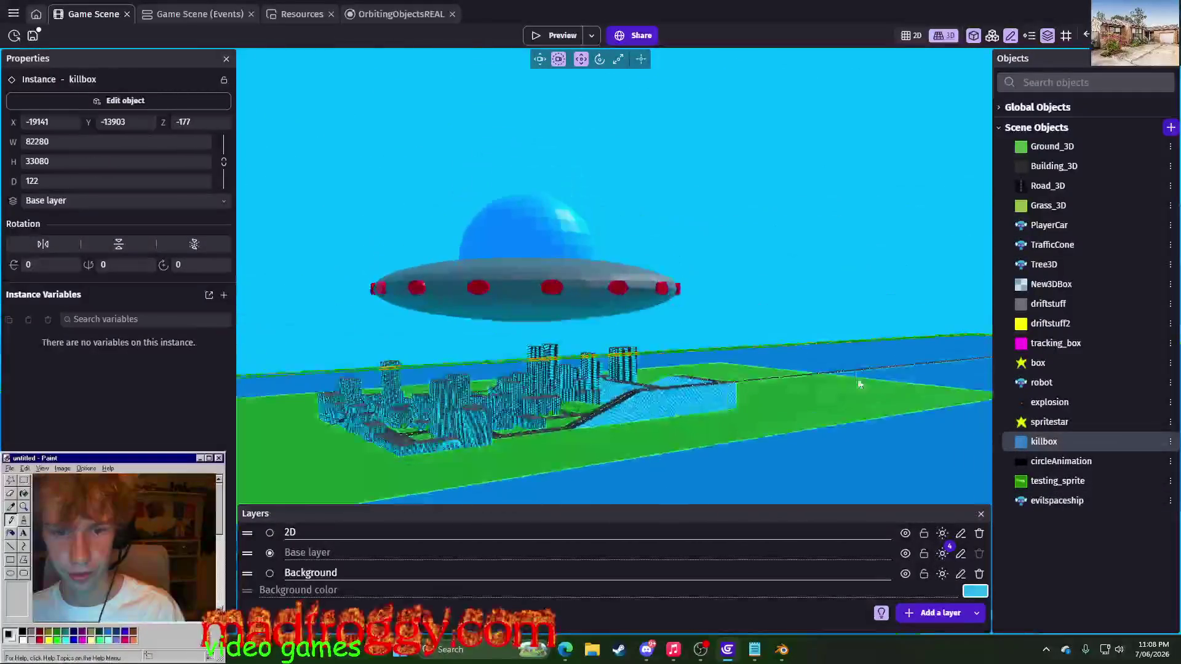
pyautogui.click(553, 40)
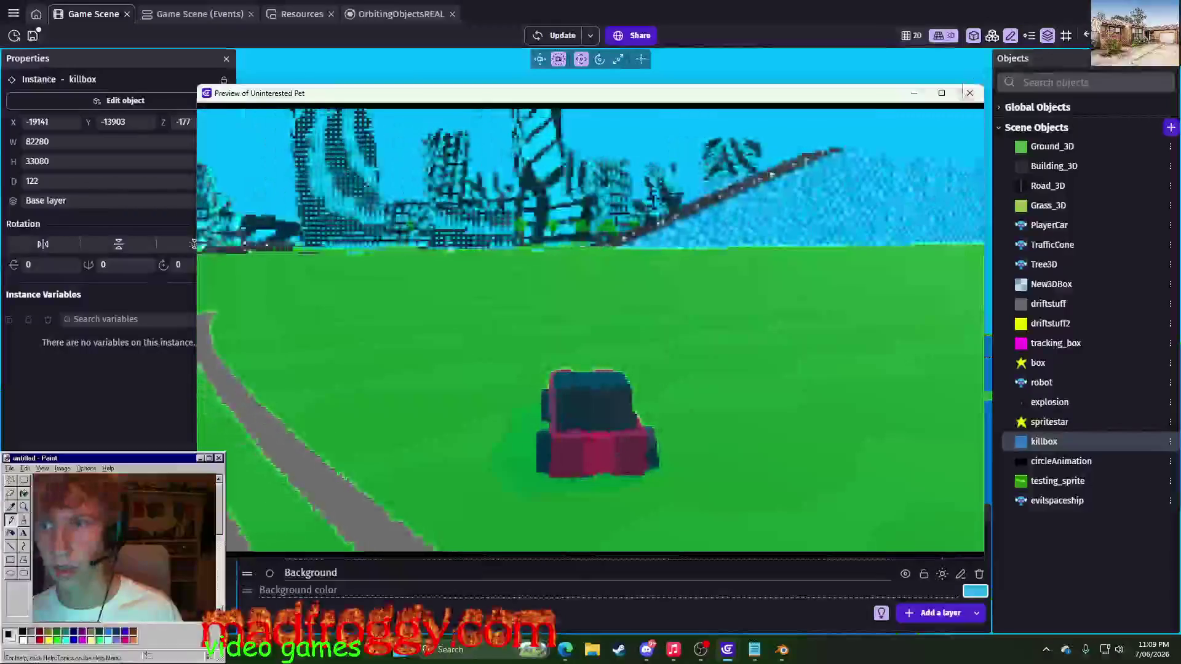
pyautogui.click(970, 93)
pyautogui.click(573, 224)
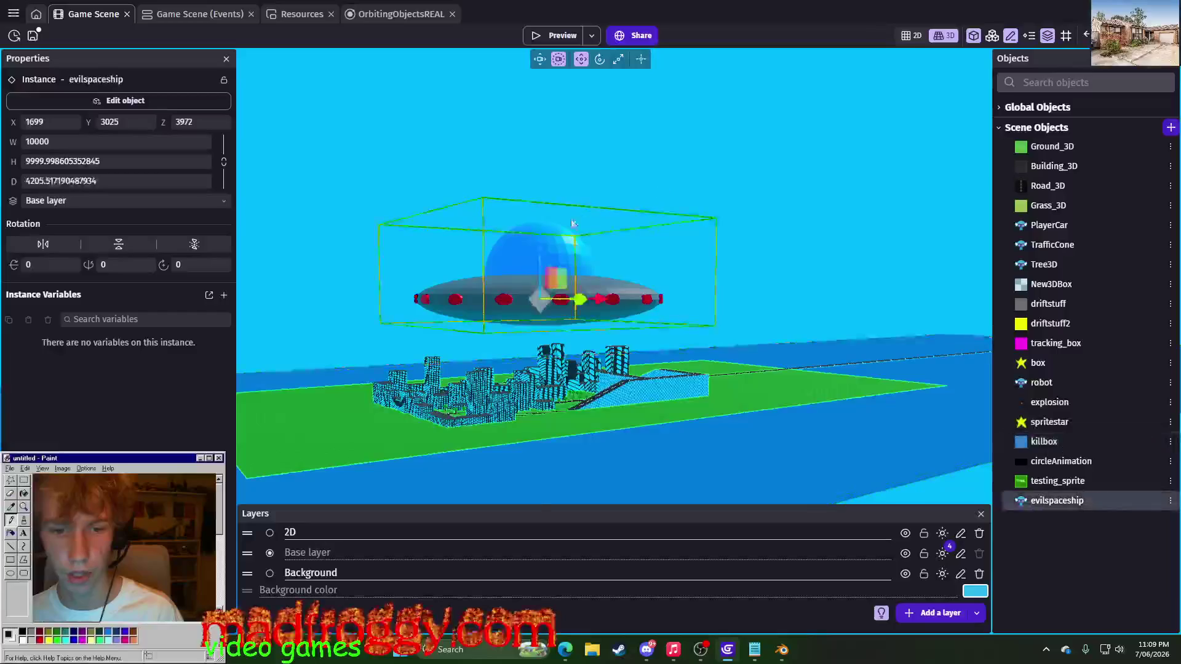
# - Lower the UFO toward the city and orbit beneath it to check
pyautogui.moveTo(538, 240); pyautogui.dragTo(536, 251)
pyautogui.scroll(5, 559, 202)
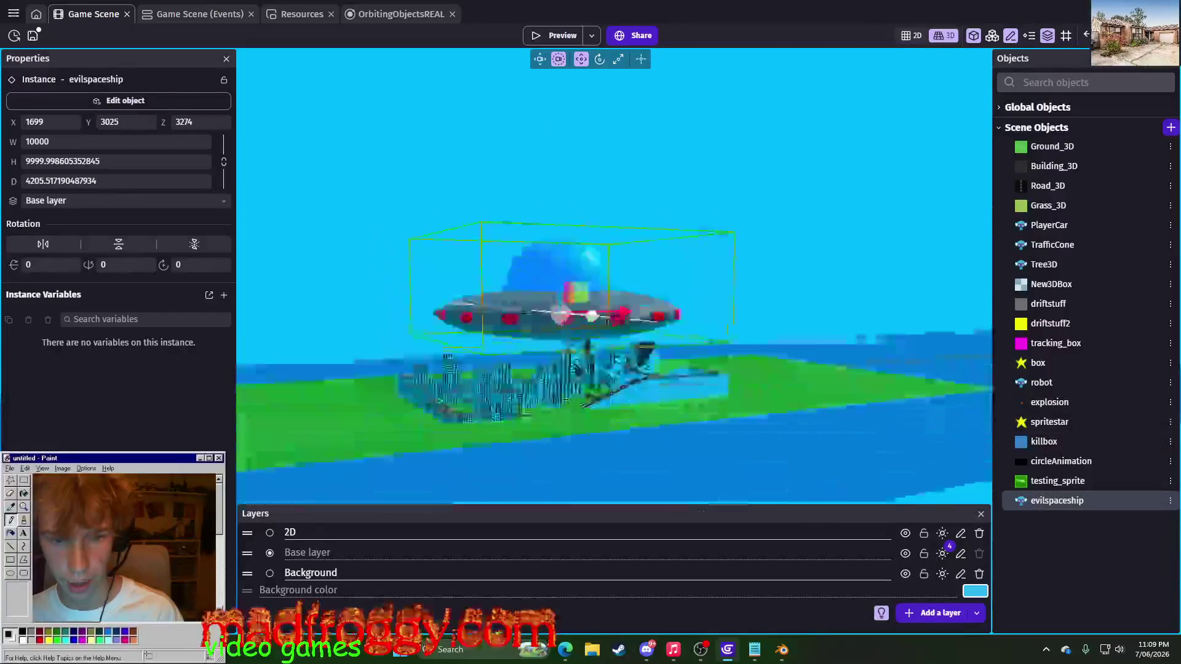
pyautogui.moveTo(554, 230); pyautogui.dragTo(554, 272, button='right')
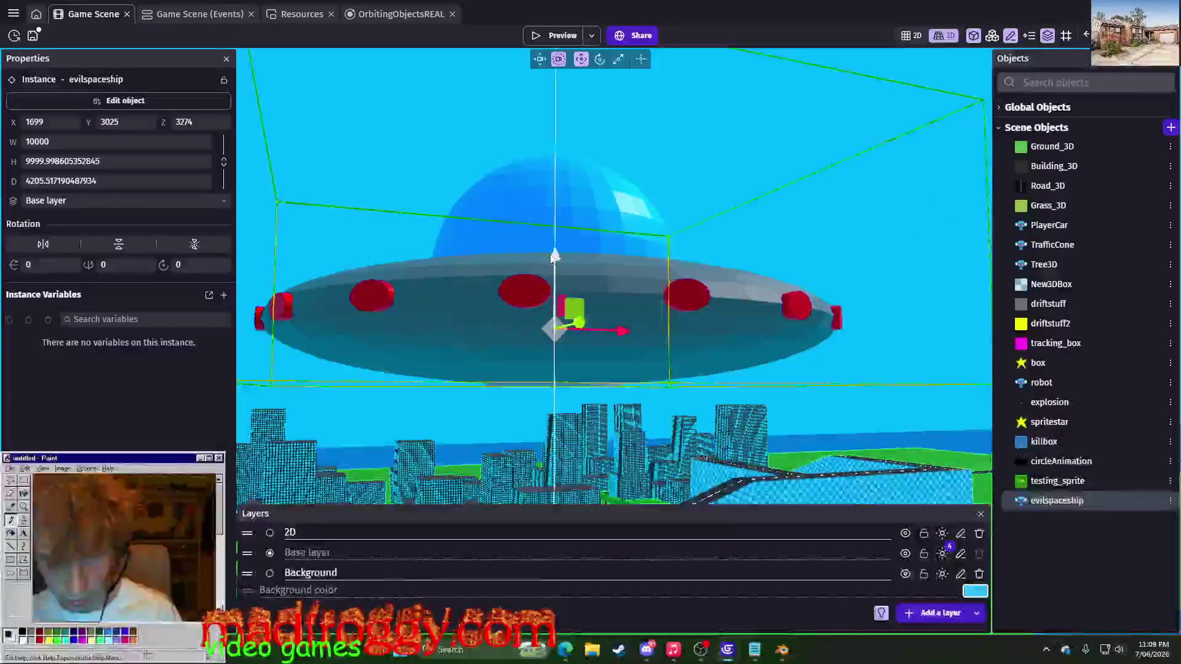
pyautogui.moveTo(551, 291); pyautogui.dragTo(543, 324, button='right')
pyautogui.click(551, 51)
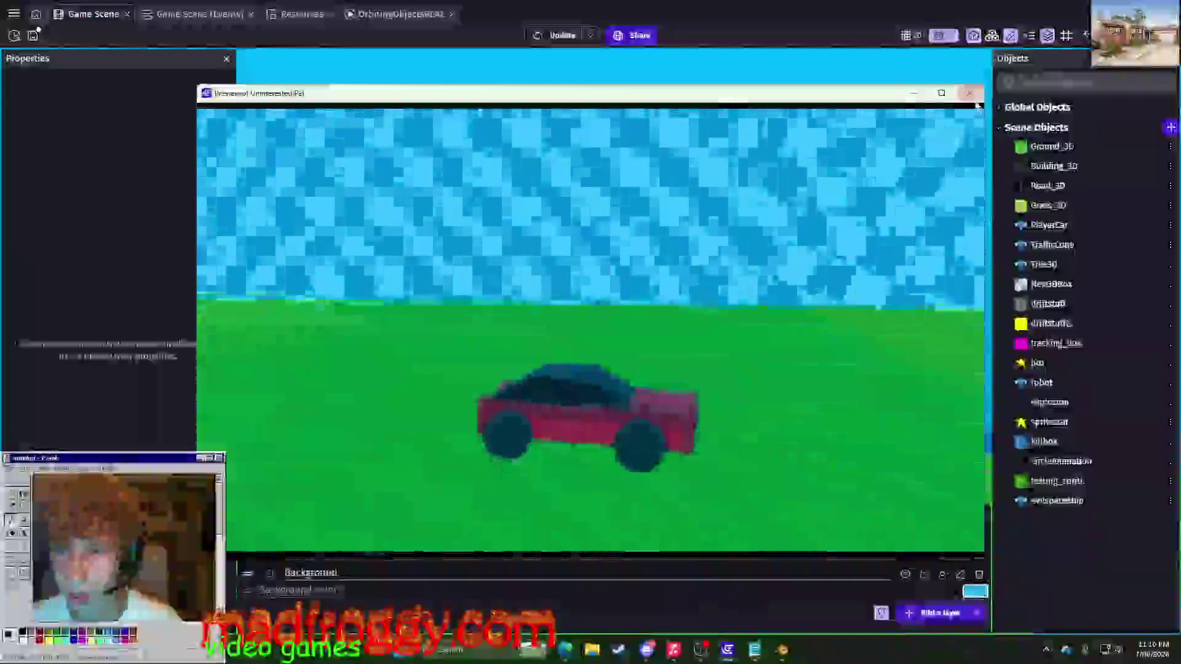
# - After closing the preview, lower the UFO to Z 1432 just above the buildings and launch a test run
pyautogui.click(969, 93)
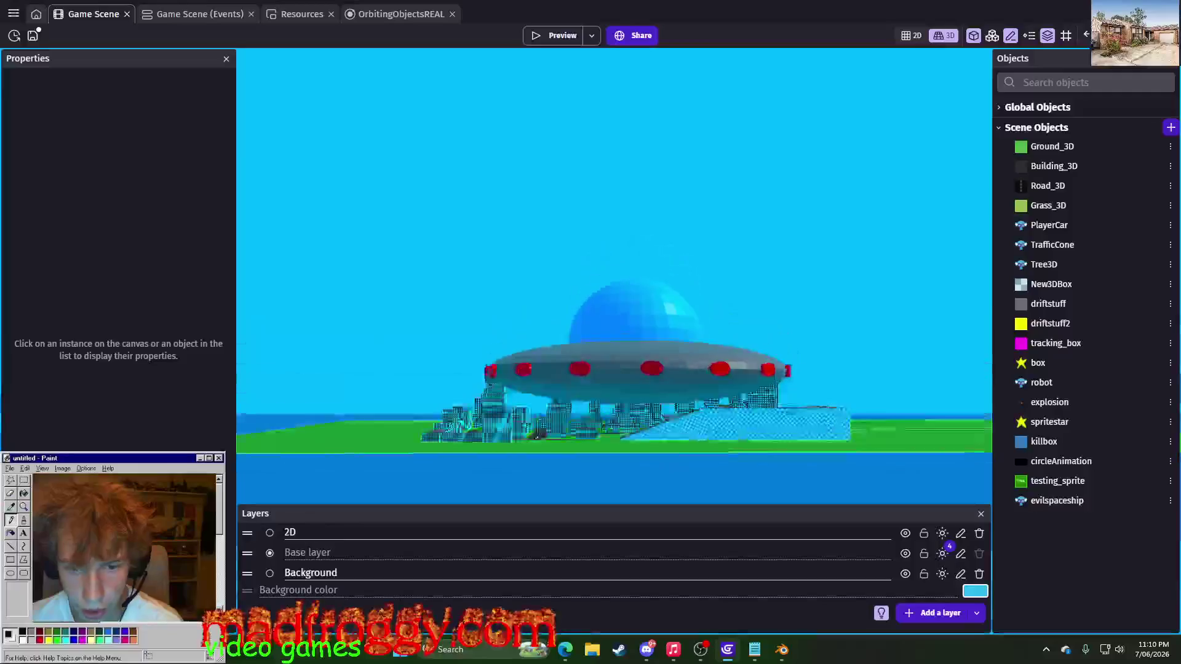
pyautogui.click(610, 324)
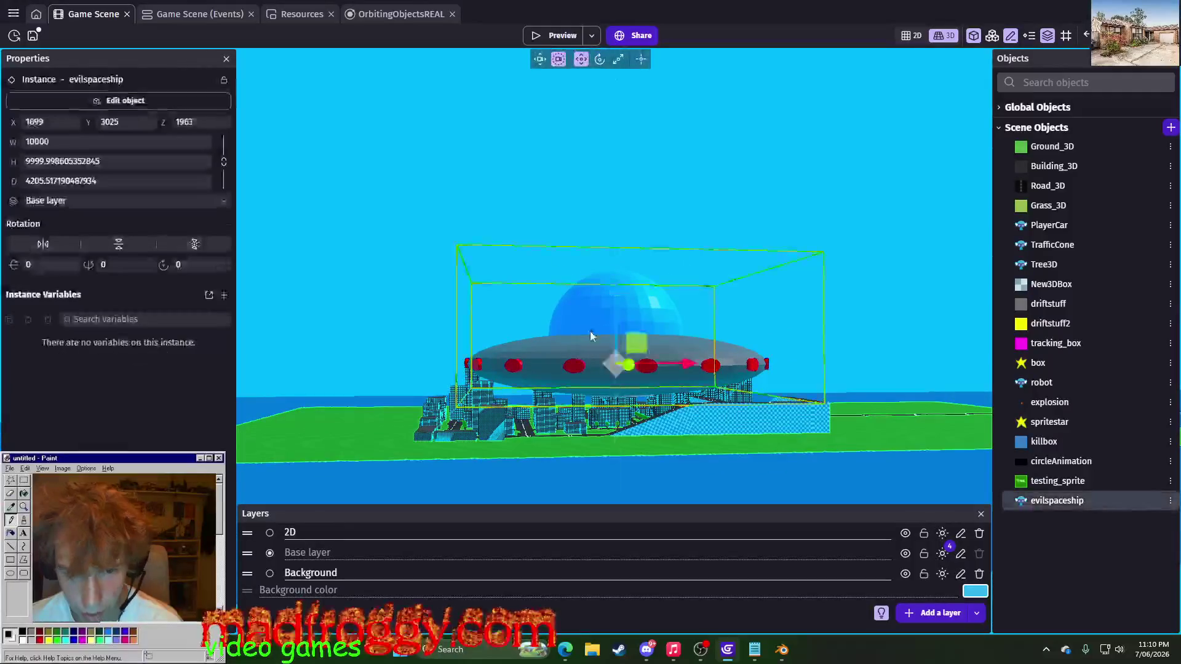
pyautogui.scroll(3, 590, 332)
pyautogui.scroll(-1, 590, 332)
pyautogui.scroll(-2, 582, 325)
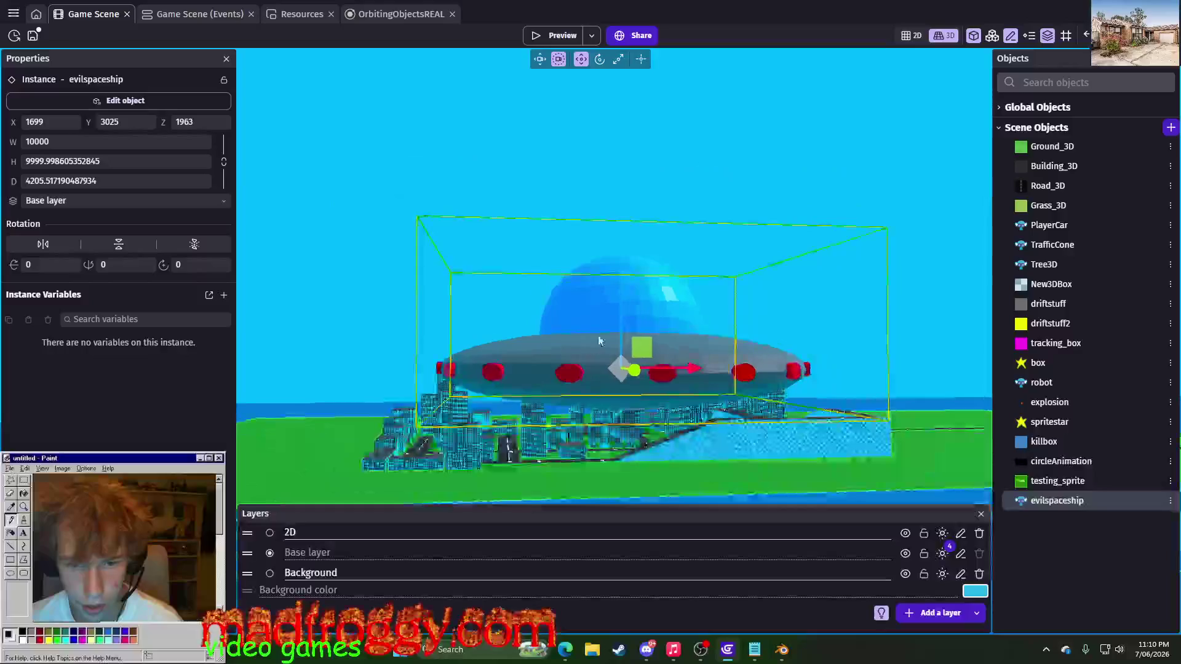
pyautogui.moveTo(618, 314)
pyautogui.mouseDown()
pyautogui.moveTo(618, 329)
pyautogui.moveTo(628, 300)
pyautogui.mouseUp()
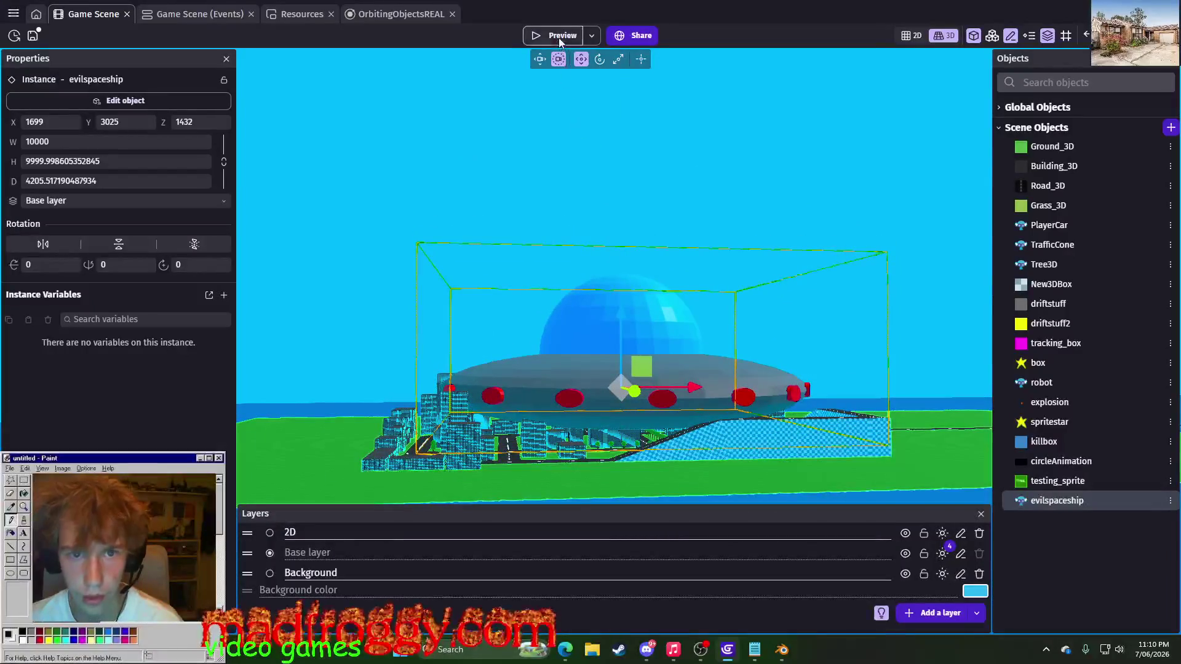
pyautogui.click(558, 37)
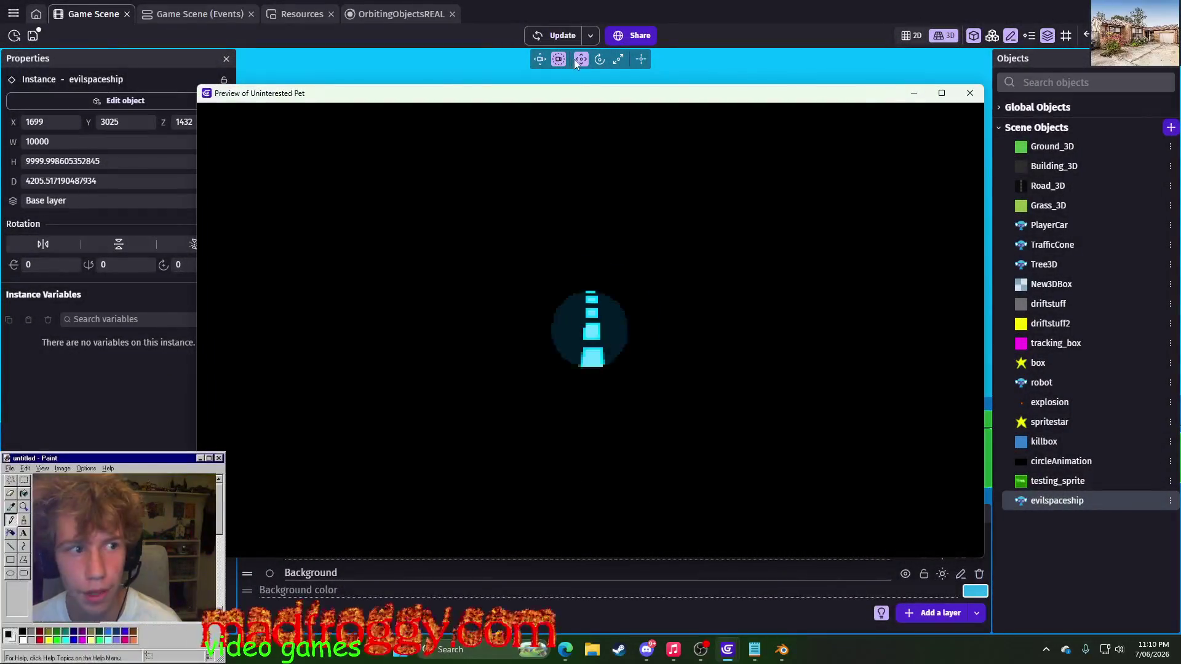
# - Drive the car through the city with the arrow keys, close the preview, and open the UFO object's settings
pyautogui.press('Up')
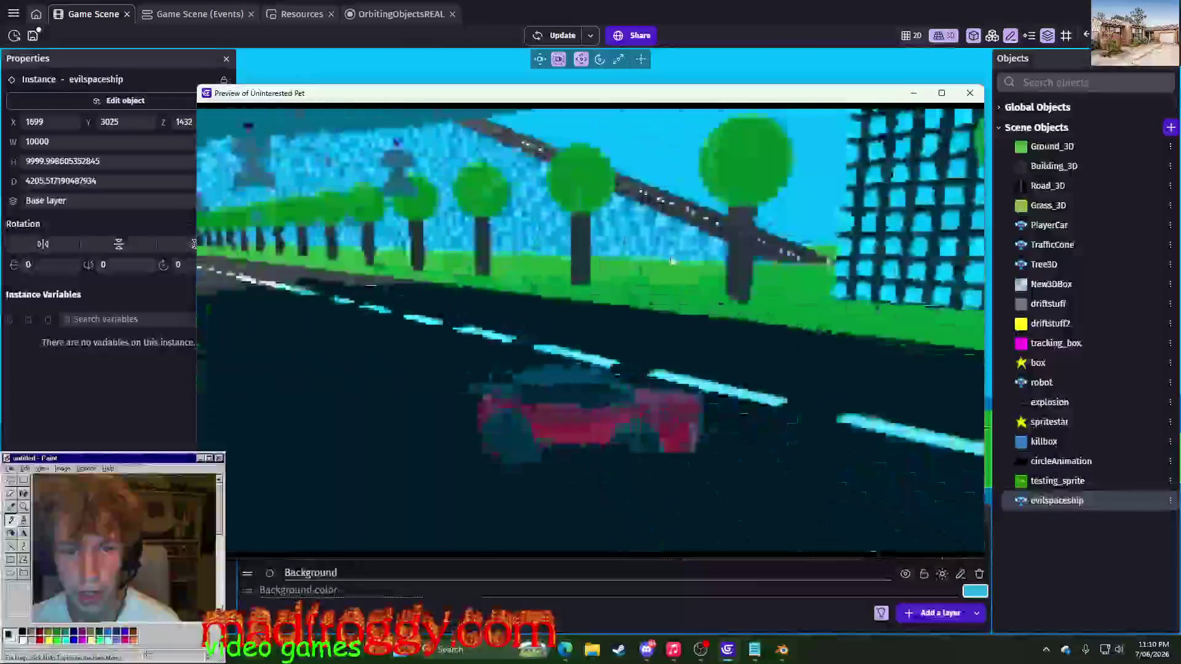
pyautogui.press('Up')
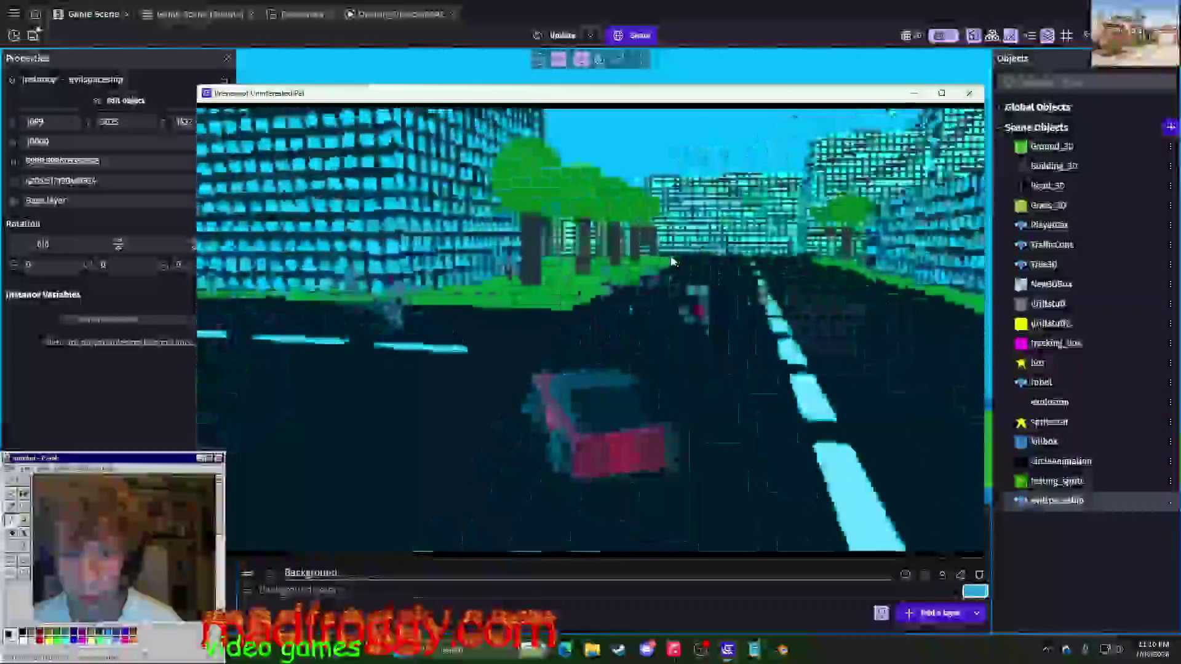
pyautogui.press('Left')
pyautogui.press('Left')
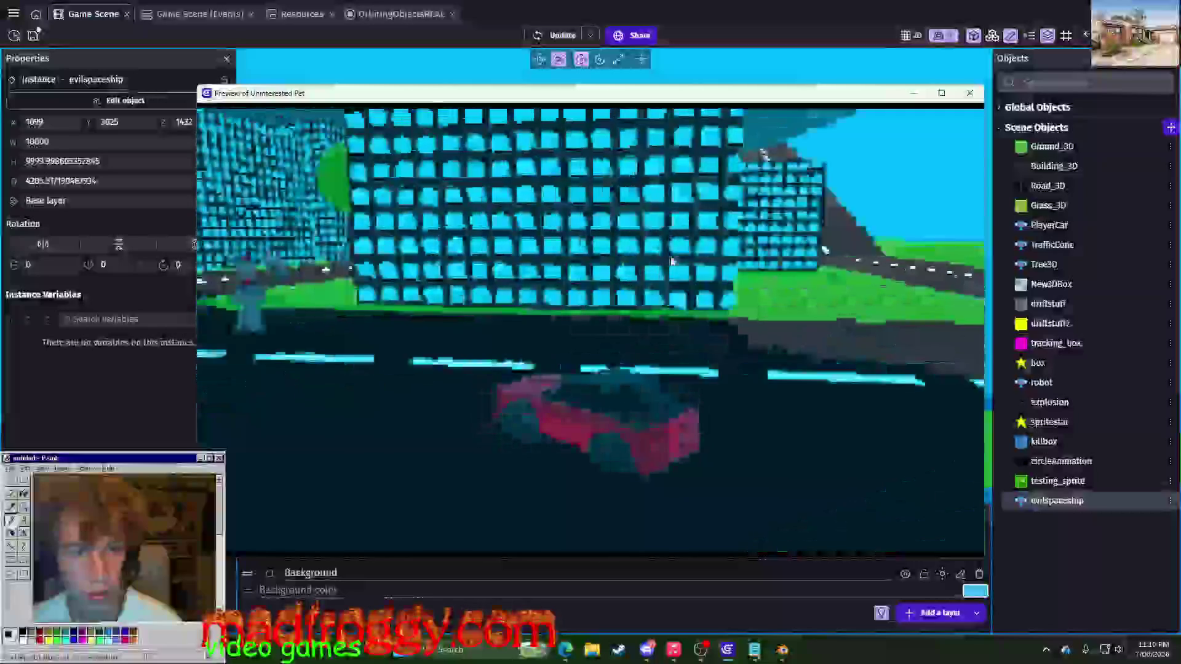
pyautogui.press('Right')
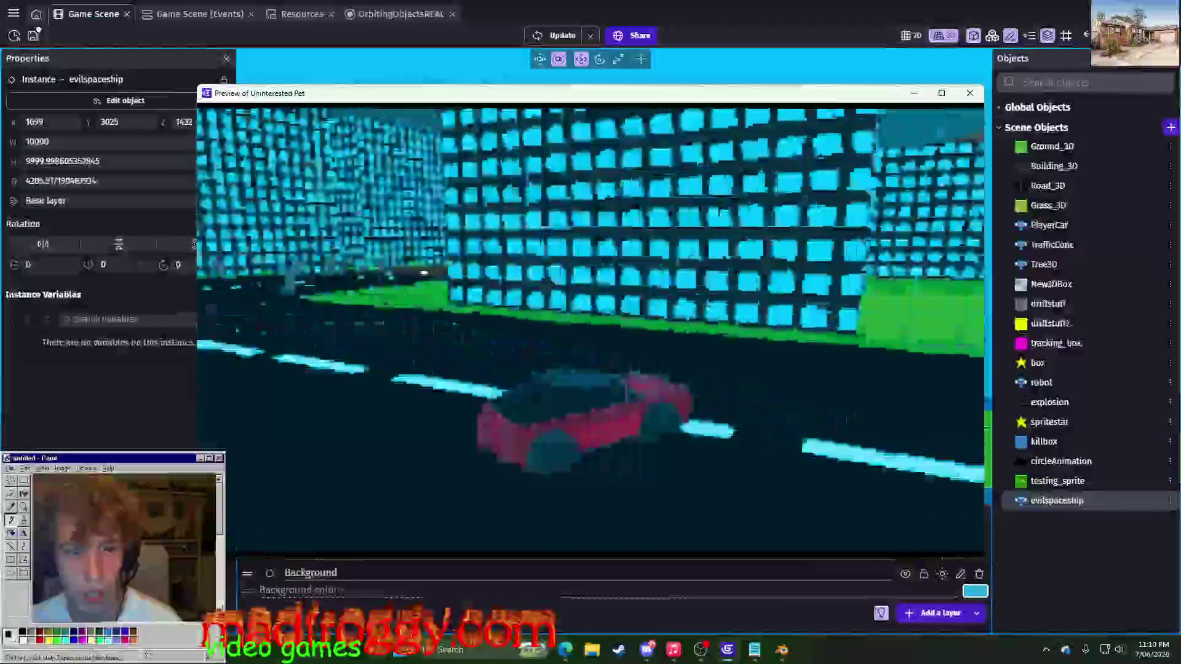
pyautogui.press('Up')
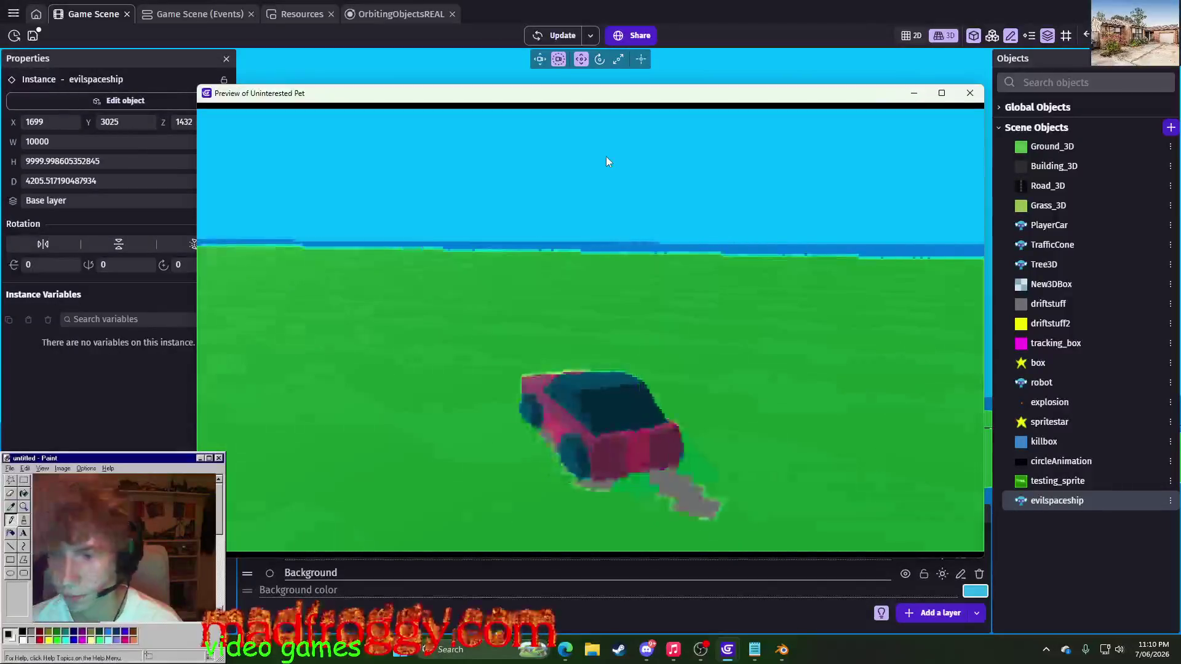
pyautogui.press('Left')
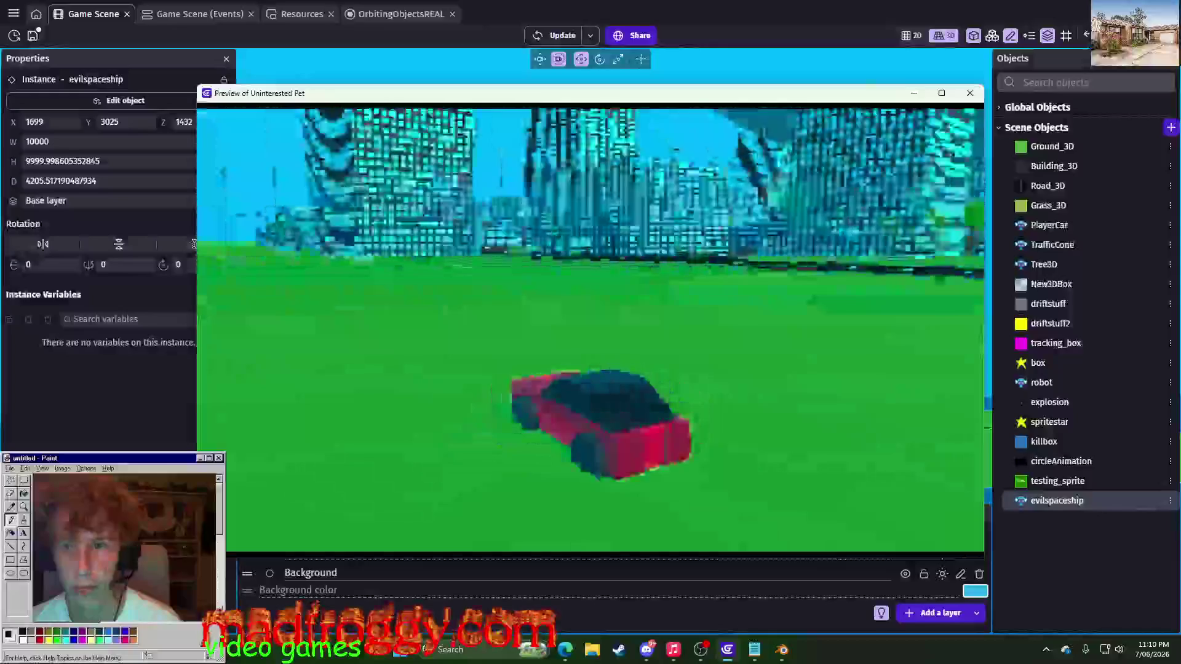
pyautogui.hotkey('alt', 'F4')
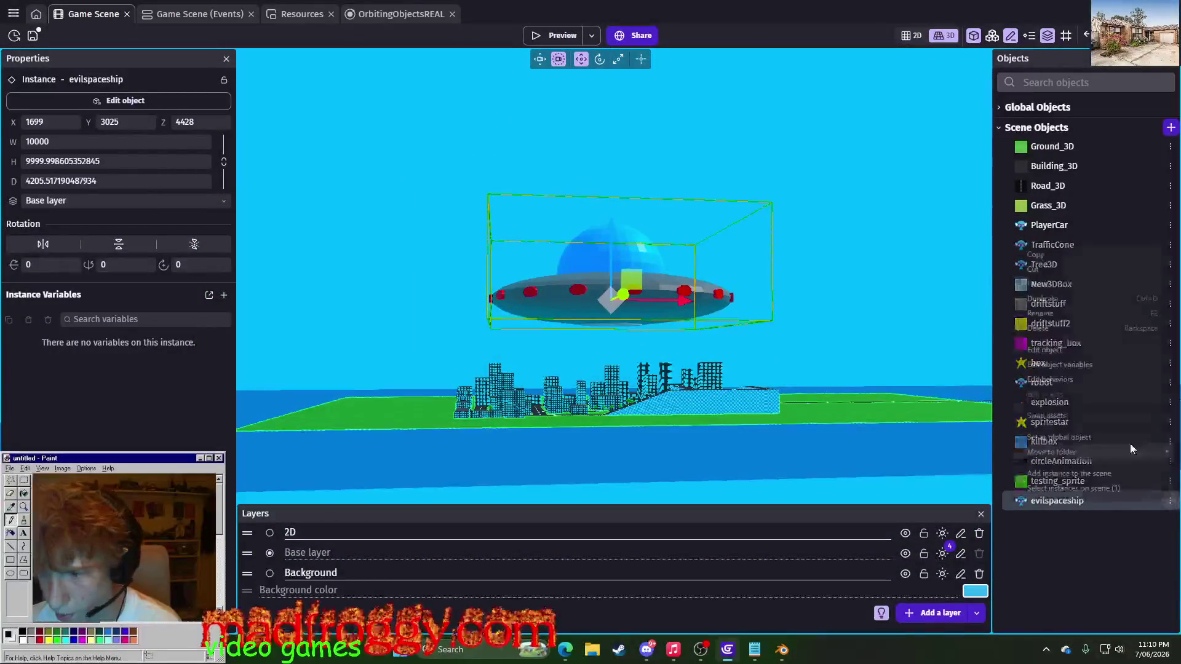
pyautogui.click(1079, 350)
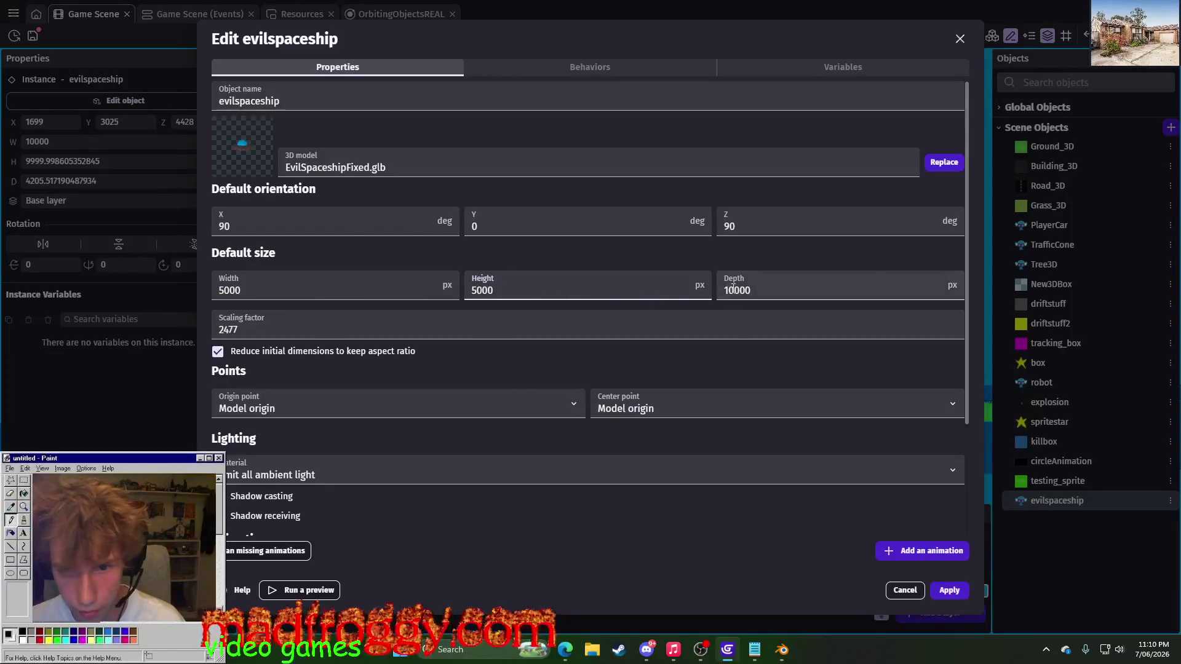
# - Apply the UFO's smaller default size (5000), orbit higher, and launch a fresh preview
pyautogui.click(949, 591)
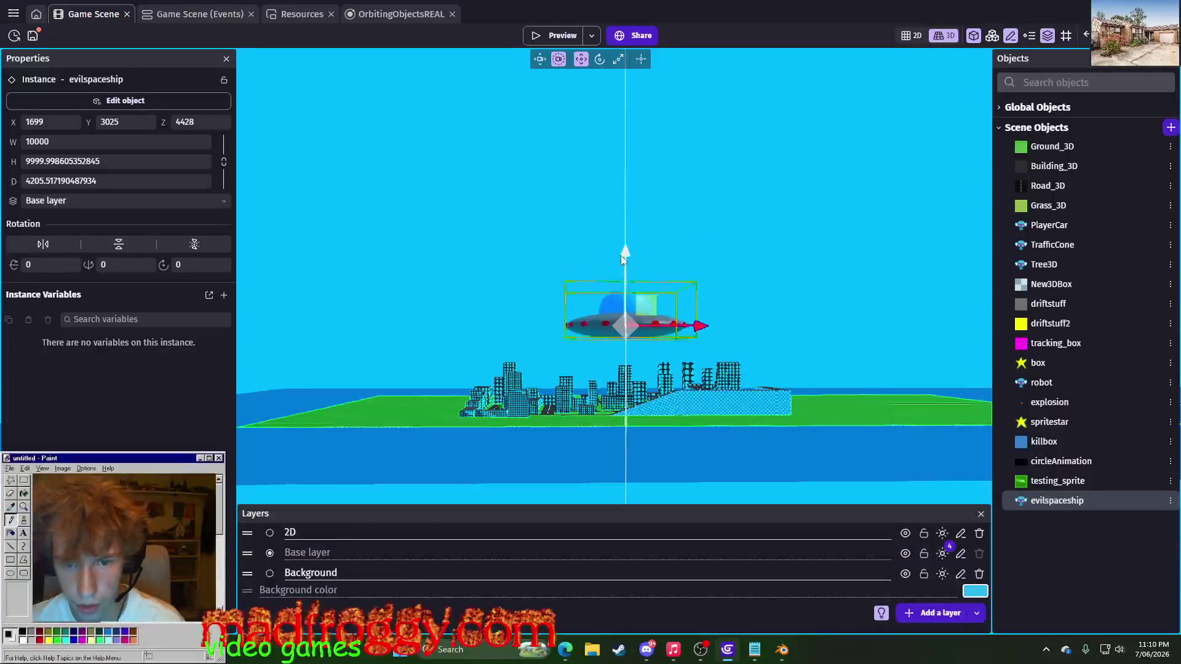
pyautogui.click(722, 260)
pyautogui.moveTo(722, 260)
pyautogui.mouseDown(button='middle')
pyautogui.moveTo(683, 332)
pyautogui.moveTo(567, 60)
pyautogui.mouseUp(button='middle')
pyautogui.click(558, 42)
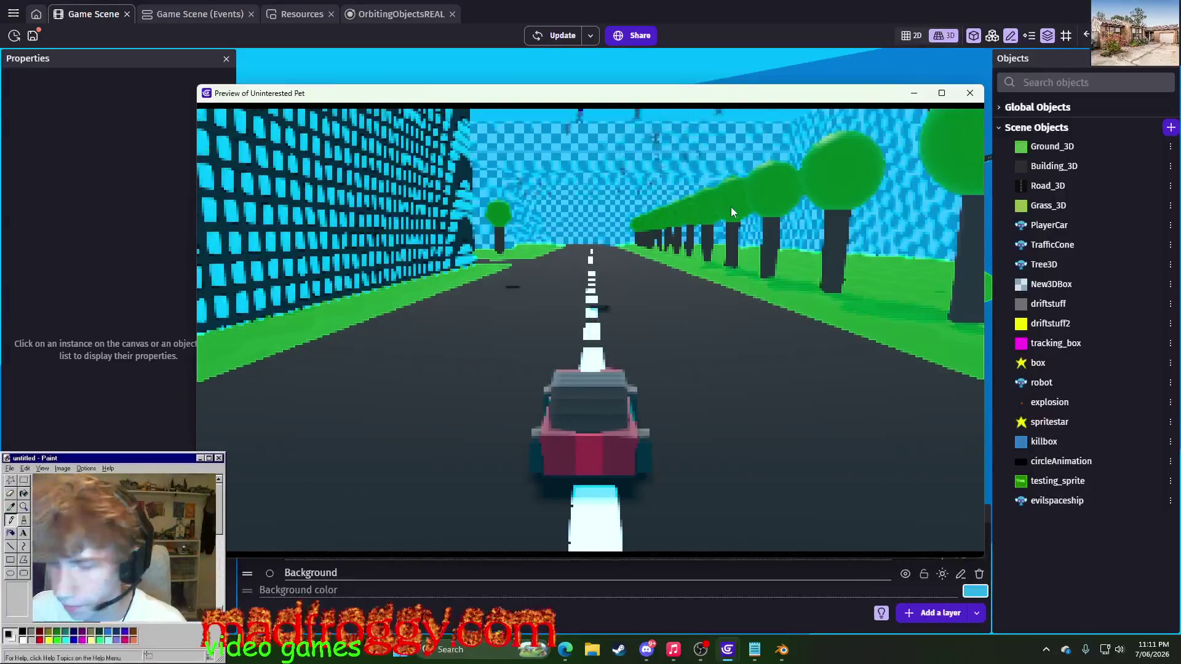
# - Weave the car across the road with Left/Right, close the preview, and tilt to a low angle on the UFO
pyautogui.press('Left')
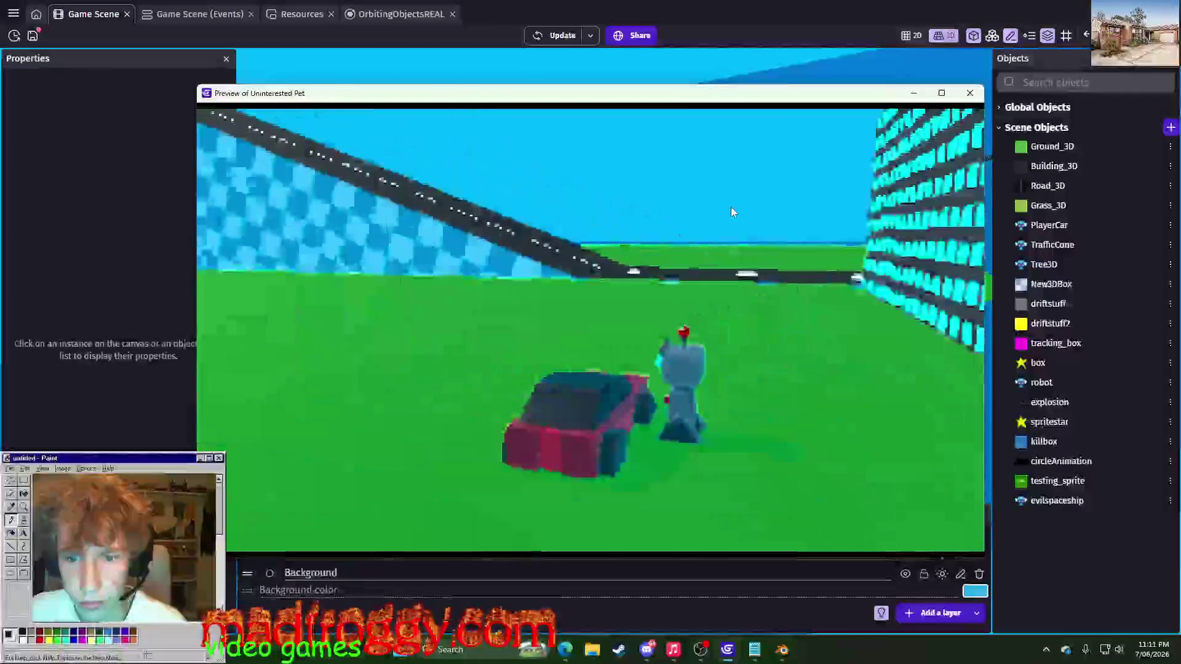
pyautogui.press('Right')
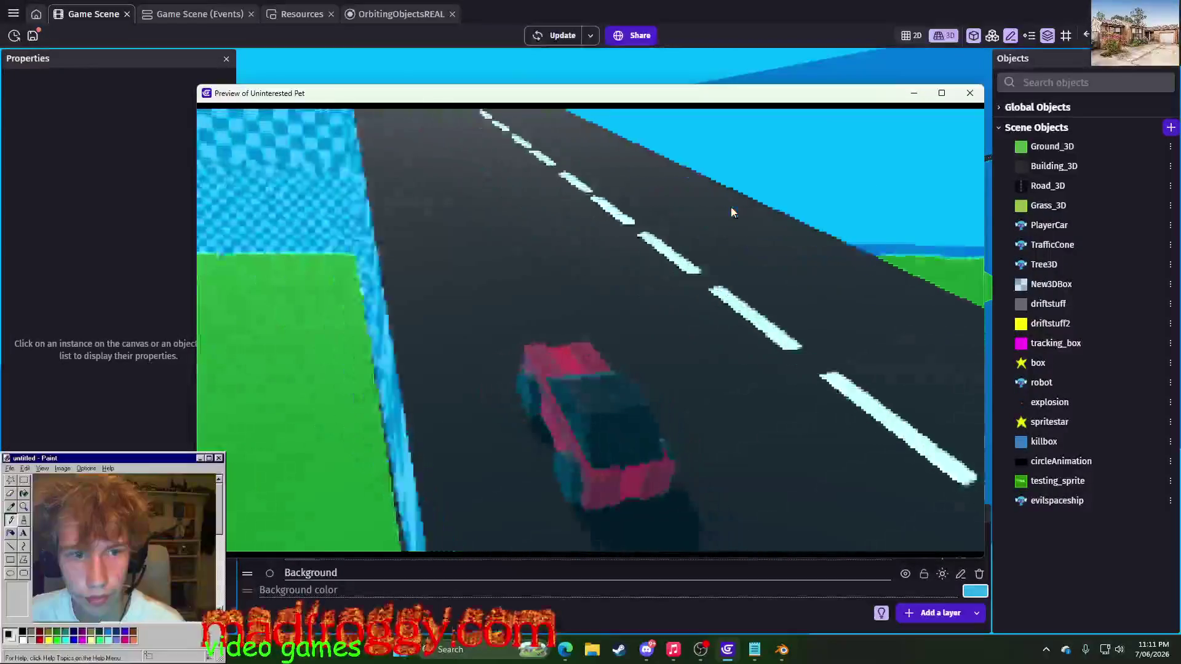
pyautogui.press('Left')
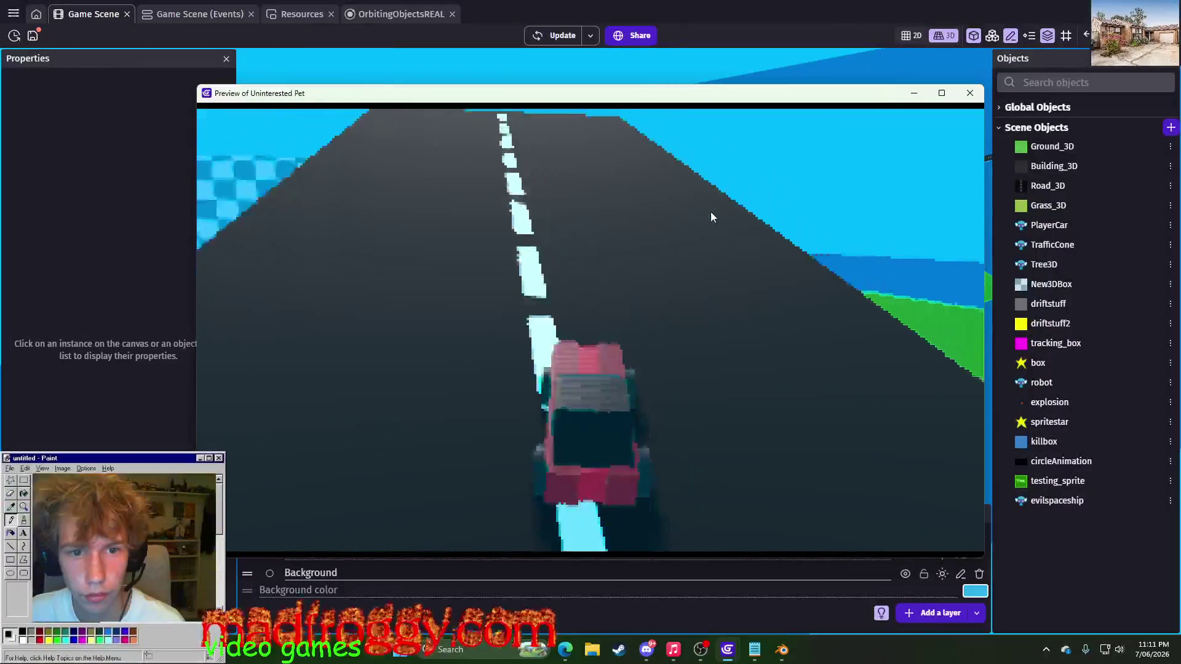
pyautogui.press('Left')
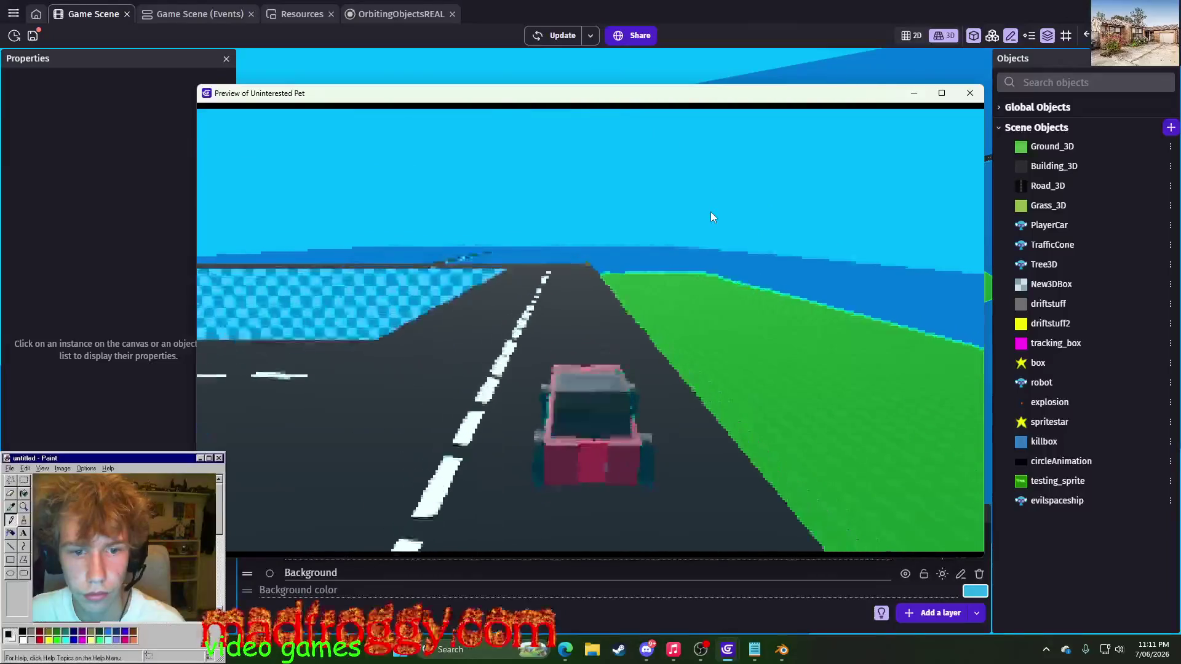
pyautogui.press('Right')
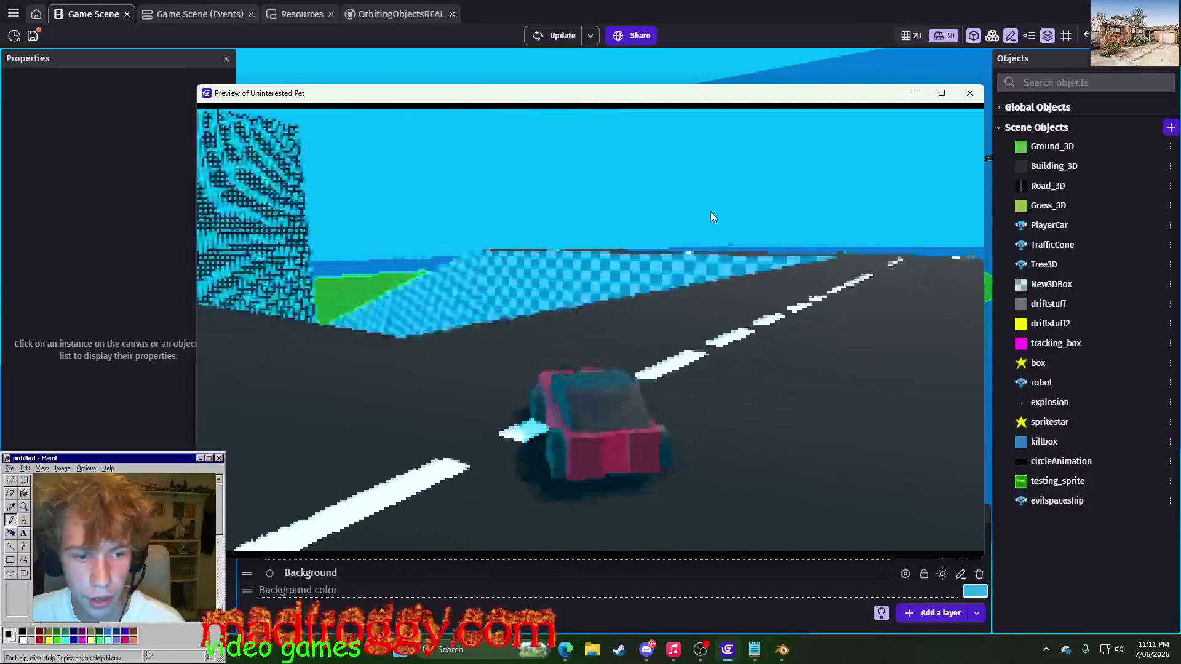
pyautogui.press('Left')
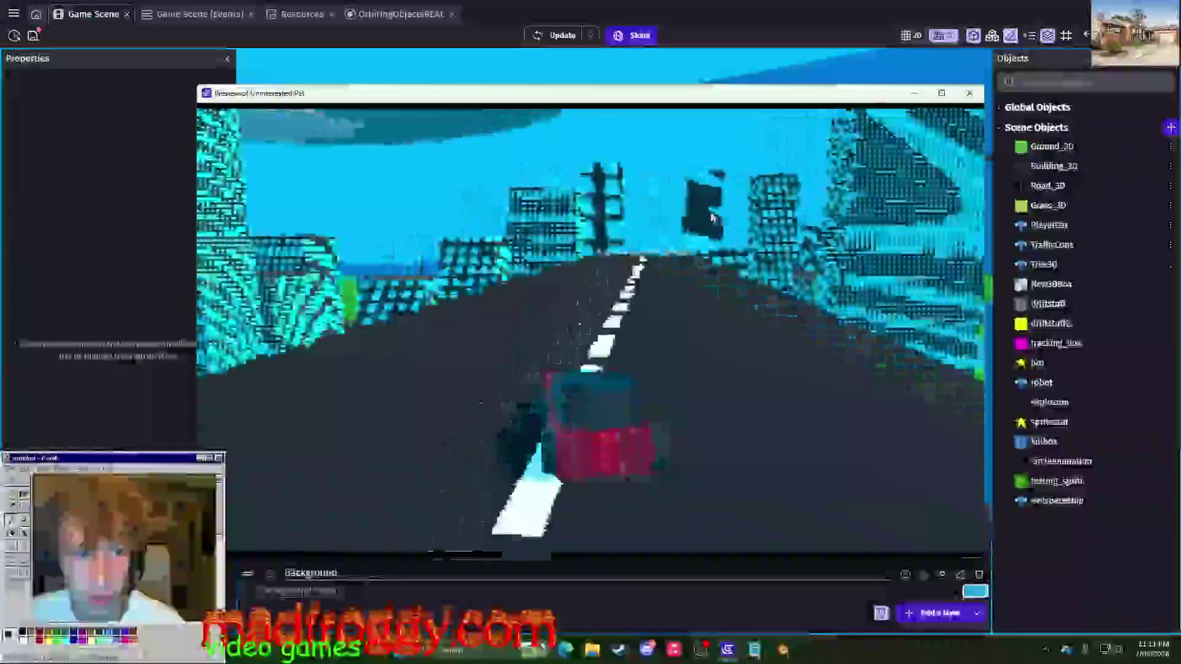
pyautogui.press('Right')
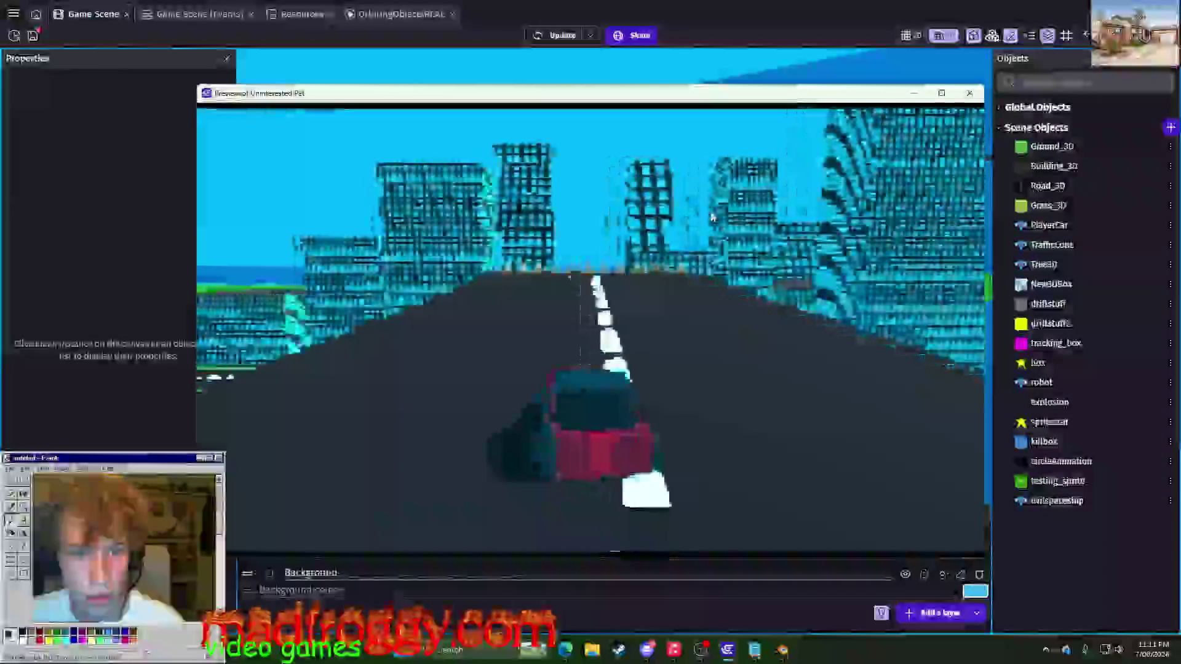
pyautogui.press('Left')
pyautogui.hotkey('alt', 'F4')
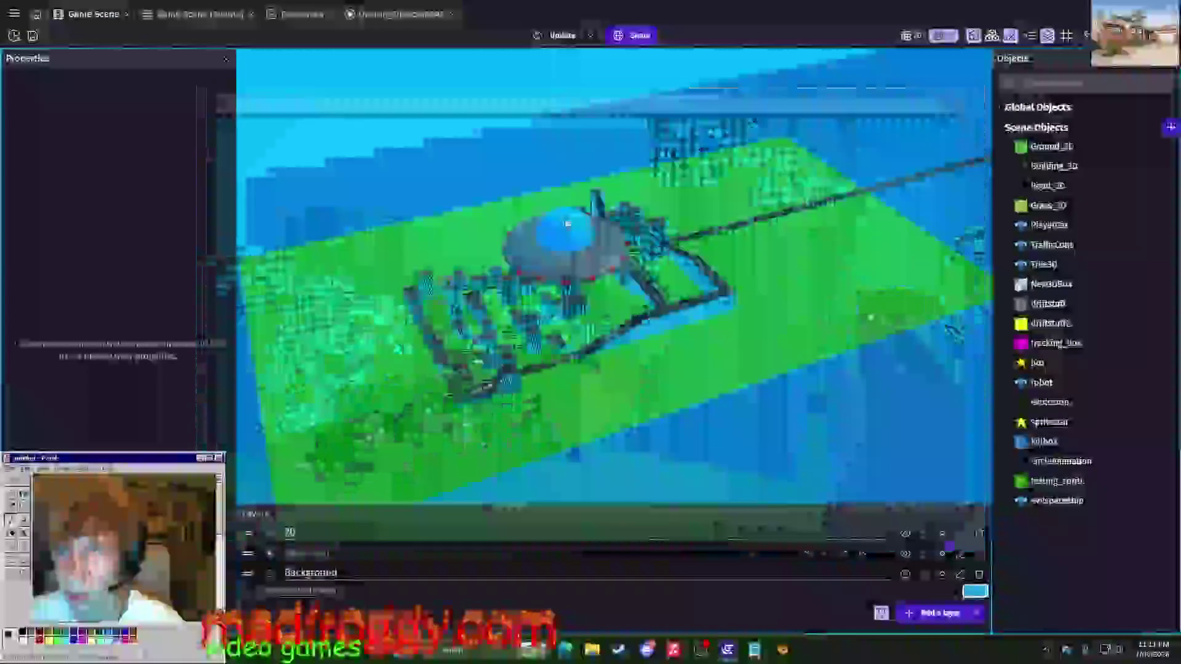
pyautogui.moveTo(776, 371); pyautogui.dragTo(776, 305, button='middle')
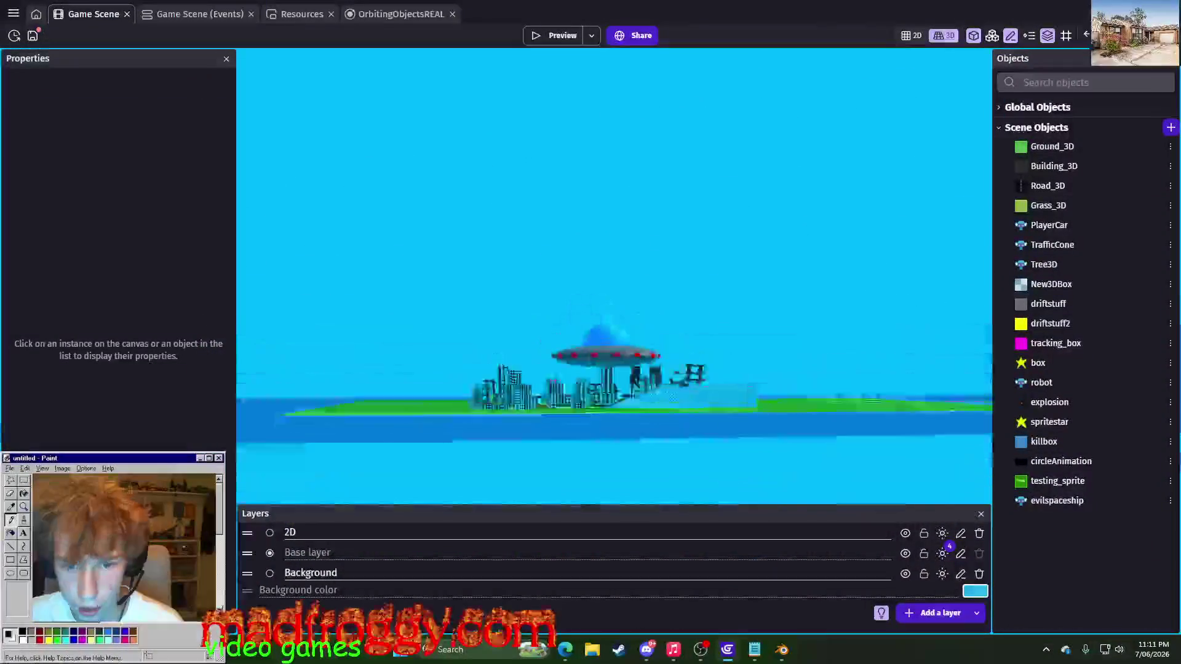
pyautogui.scroll(5, 624, 354)
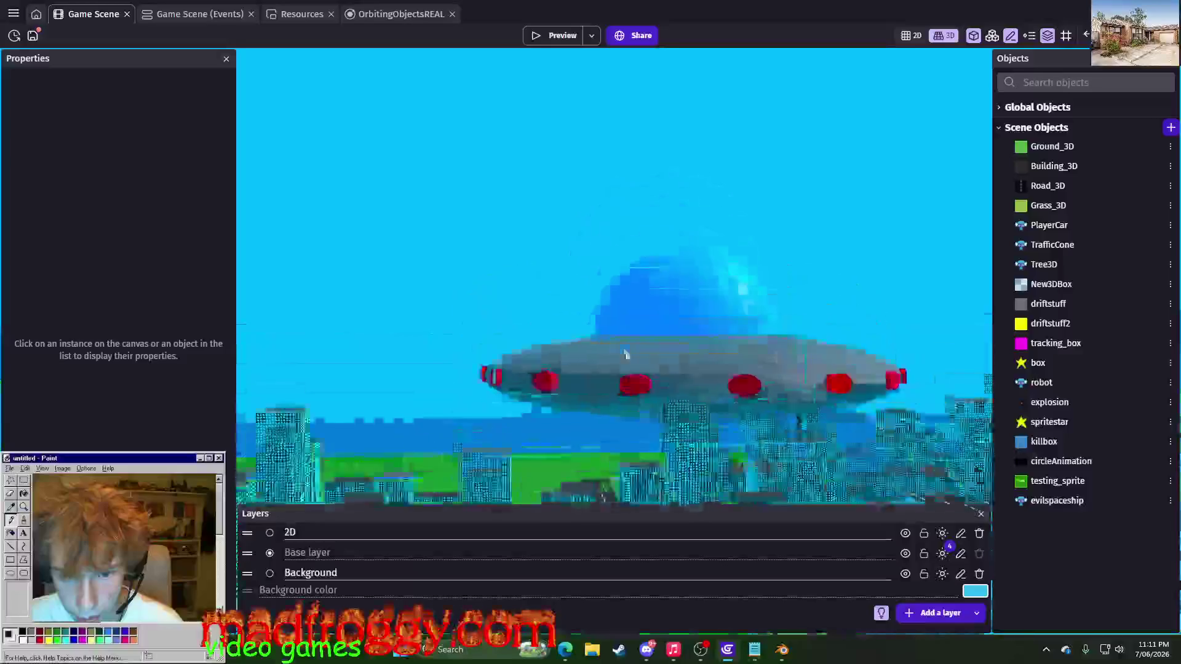
# - Change the evilspaceship object's default size to 4000 and apply it
pyautogui.moveTo(624, 353); pyautogui.dragTo(631, 348, button='middle')
pyautogui.scroll(4, 631, 347)
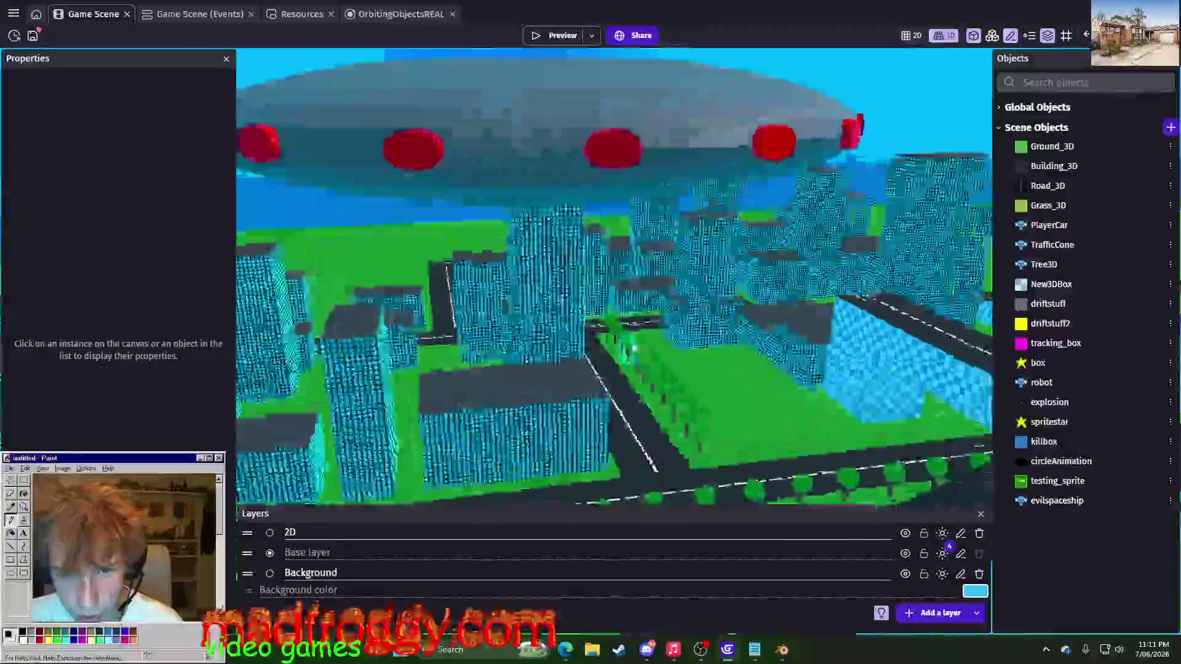
pyautogui.scroll(4, 634, 349)
pyautogui.click(524, 155)
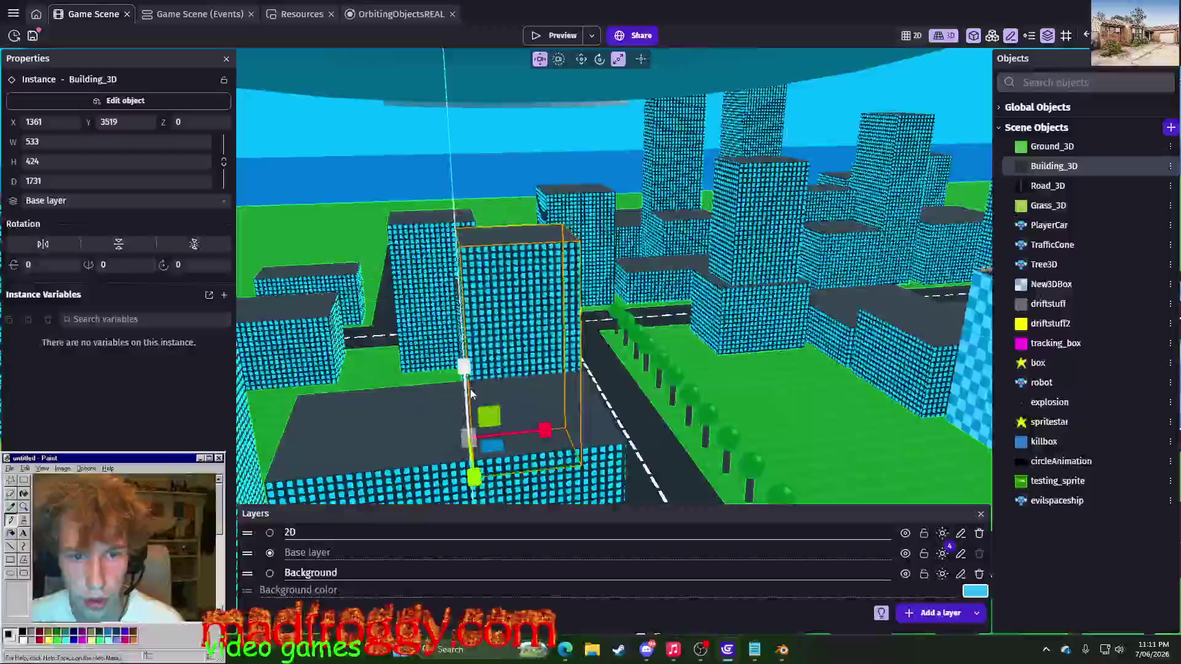
pyautogui.scroll(-1, 511, 175)
pyautogui.scroll(-3, 511, 176)
pyautogui.scroll(-2, 514, 180)
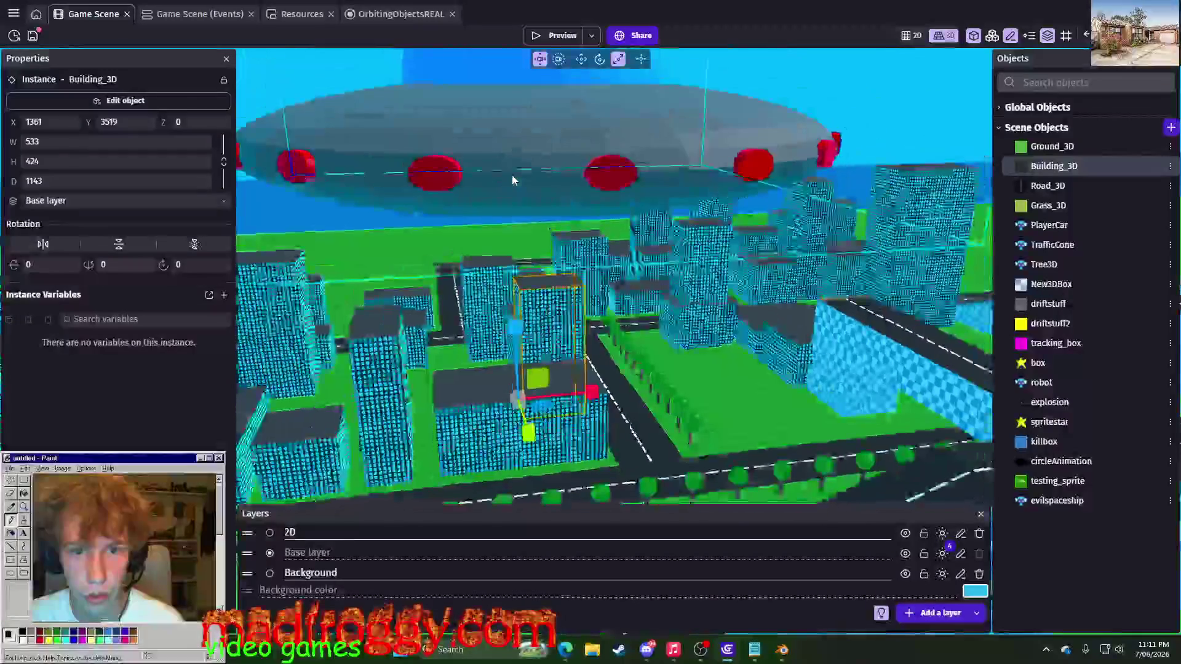
pyautogui.rightClick(1161, 500)
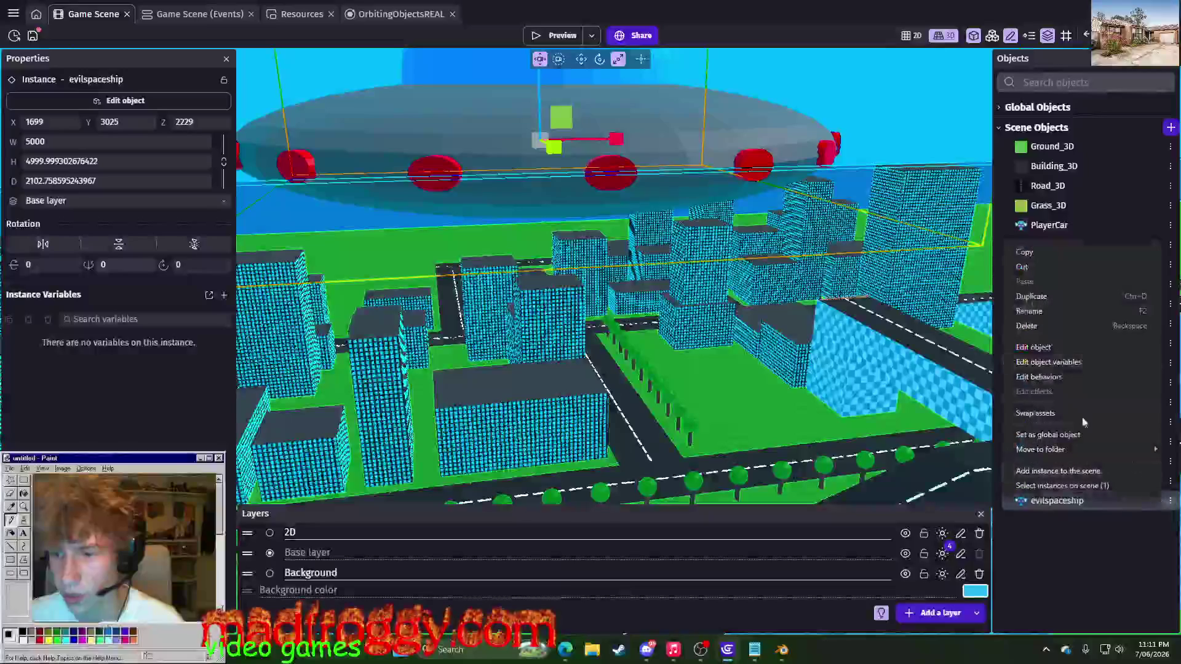
pyautogui.click(1033, 346)
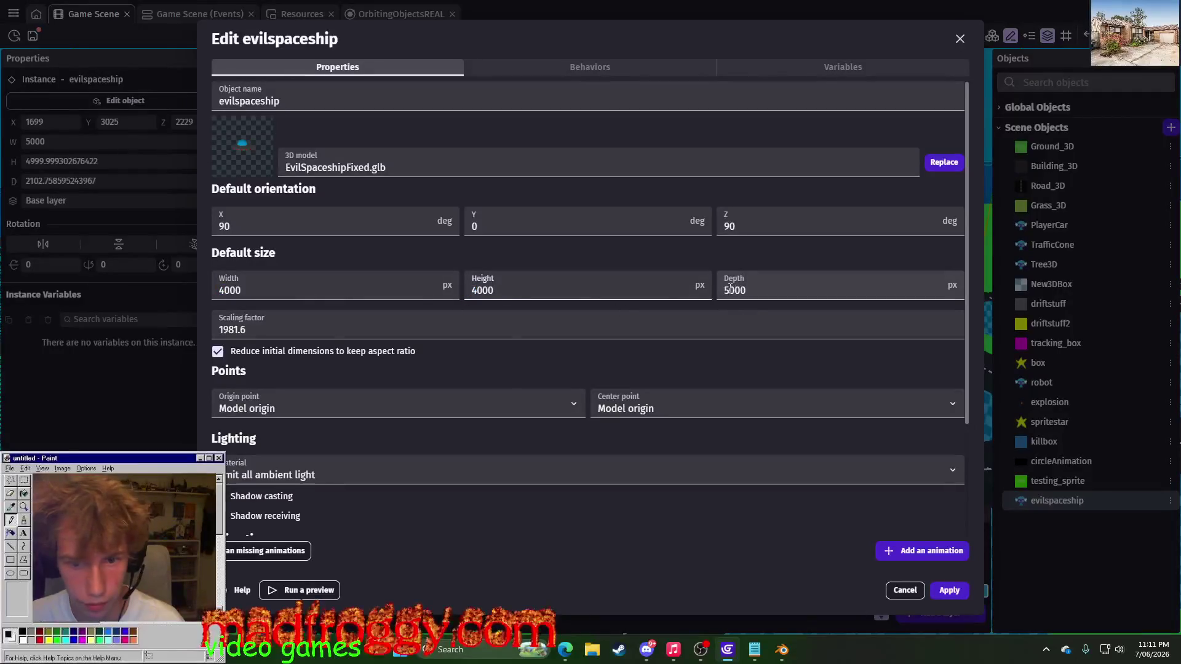
pyautogui.click(945, 590)
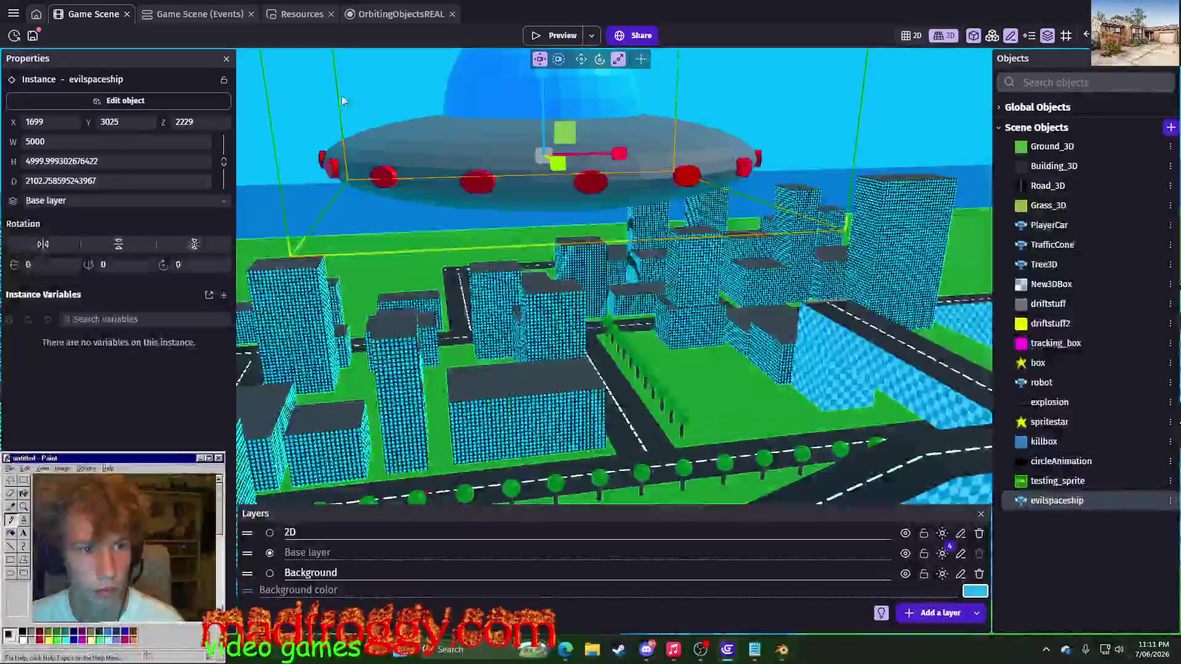
# - Lower the spaceship closer over the city and launch a game preview
pyautogui.moveTo(548, 93); pyautogui.dragTo(547, 147)
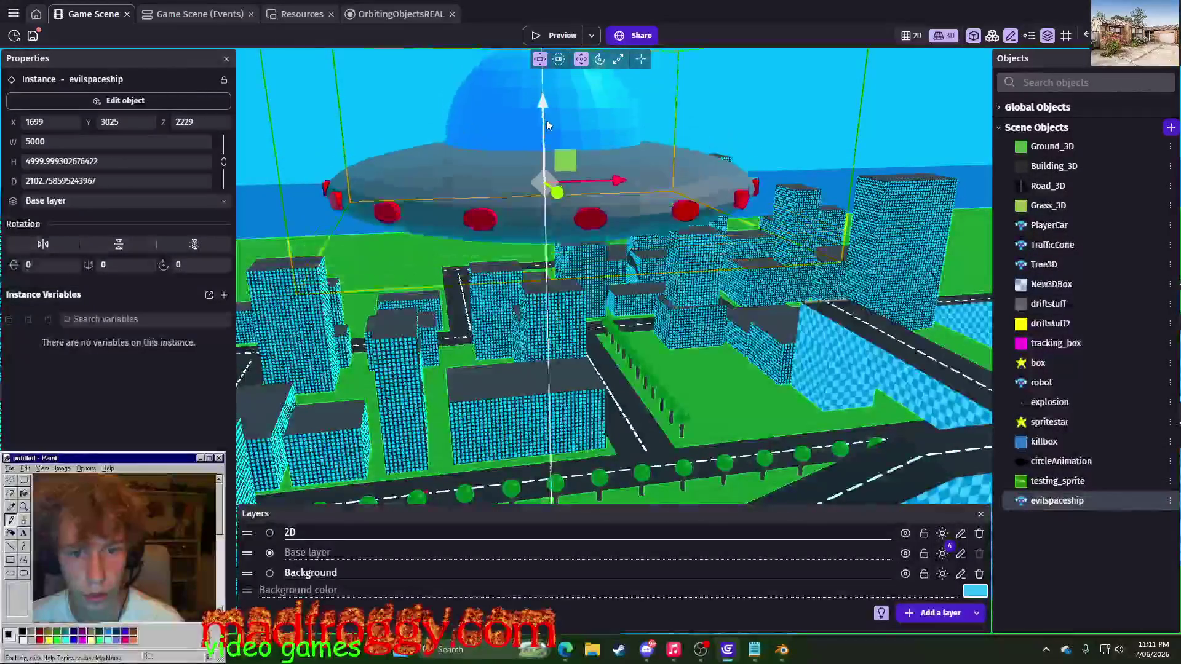
pyautogui.click(869, 121)
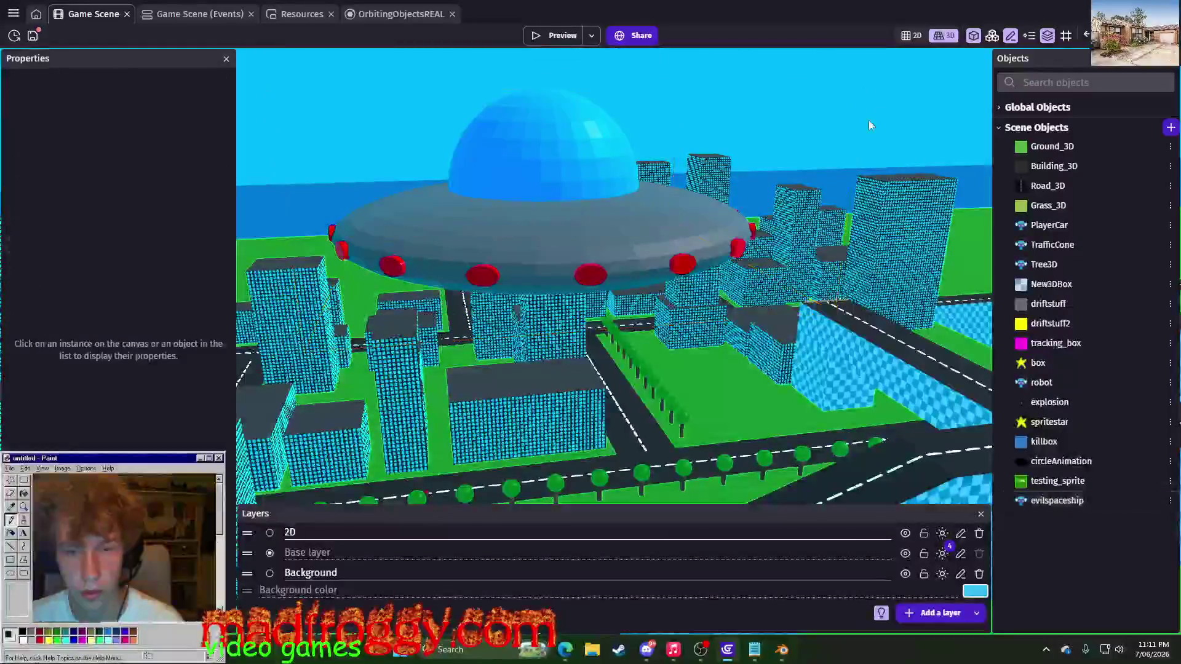
pyautogui.moveTo(868, 120); pyautogui.dragTo(741, 320, button='right')
pyautogui.click(540, 35)
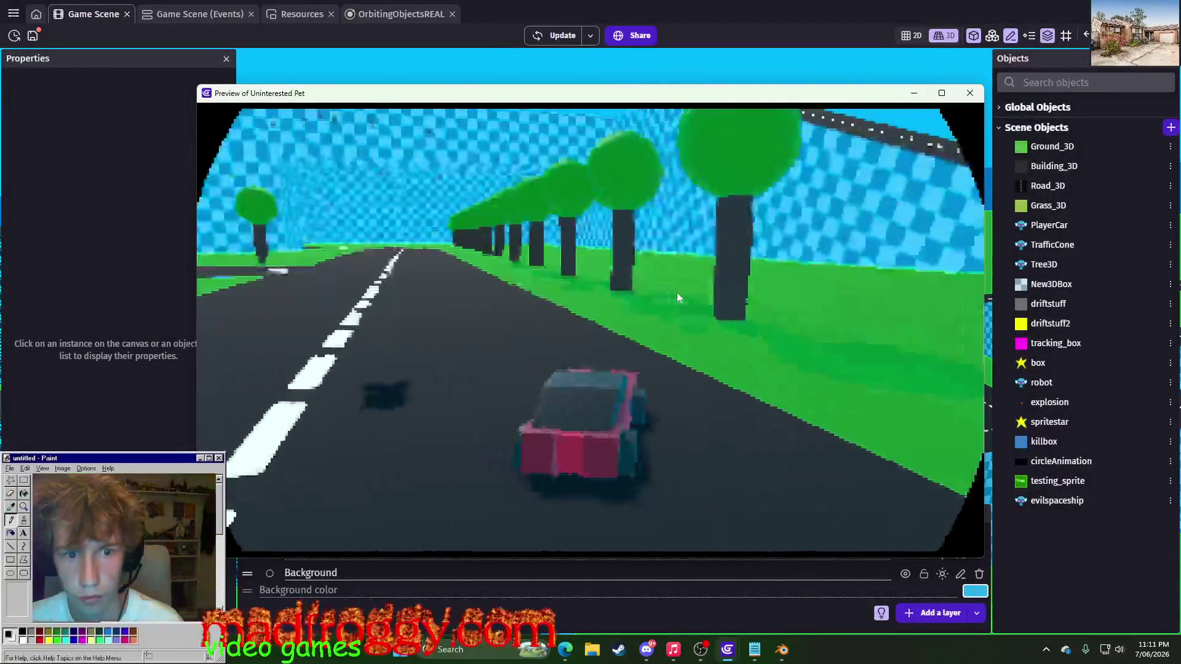
# - Drive the red car up and down the road and across the checkered ground
pyautogui.press('Right')
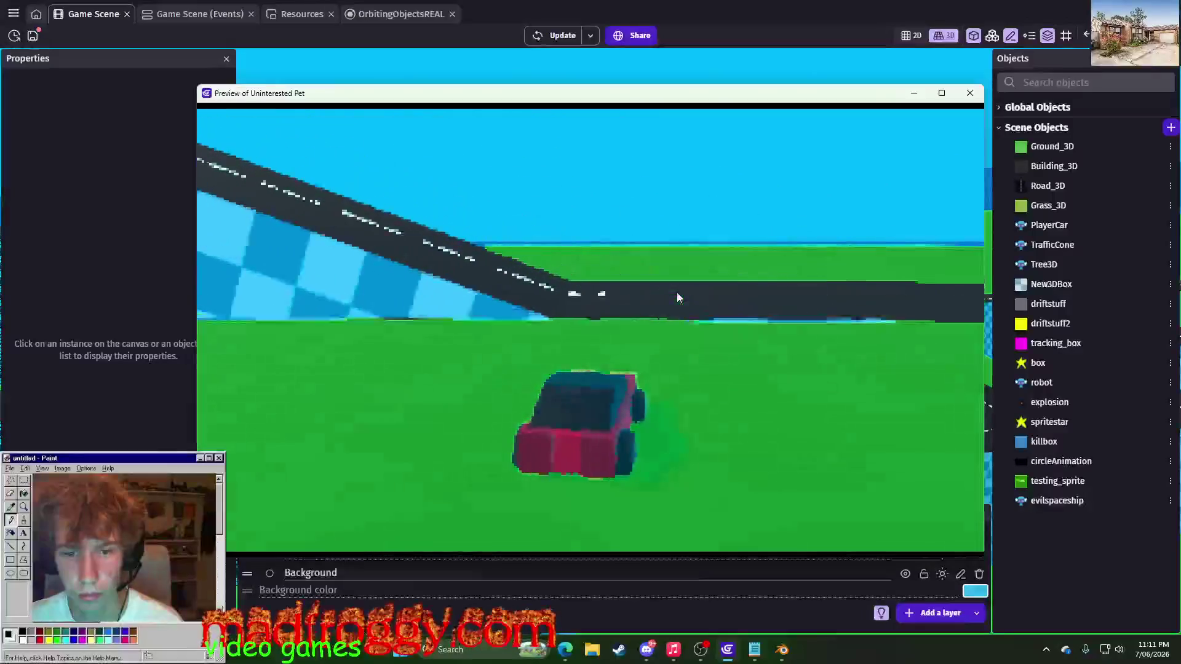
pyautogui.press('Right')
pyautogui.press('Left')
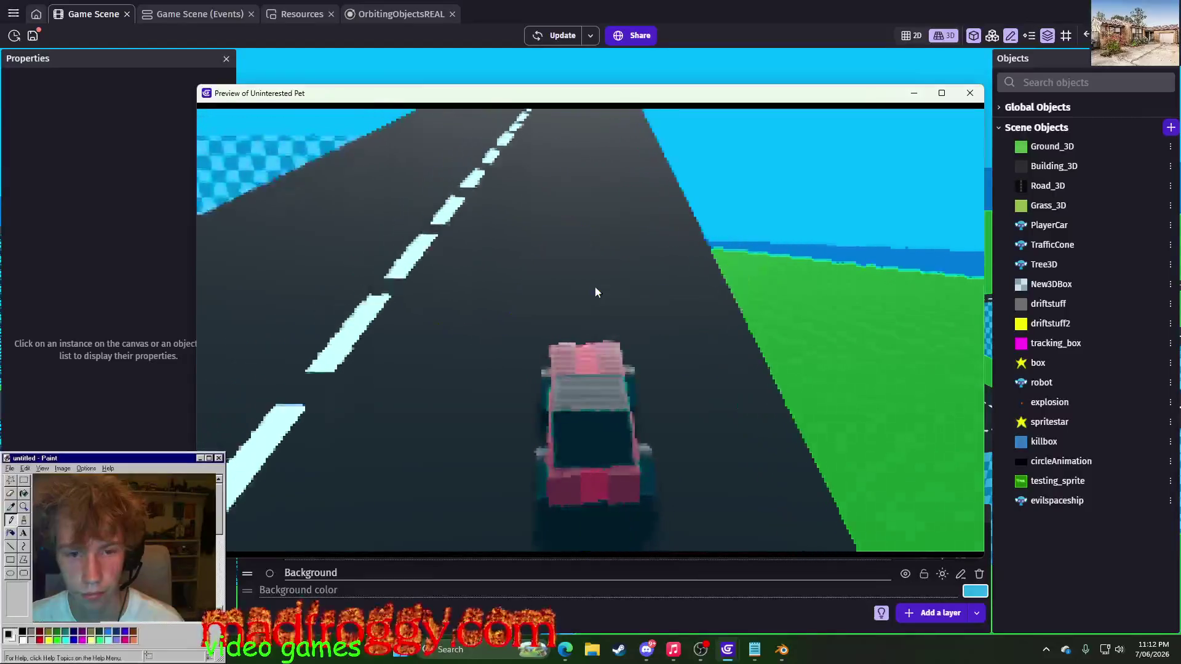
pyautogui.press('Left')
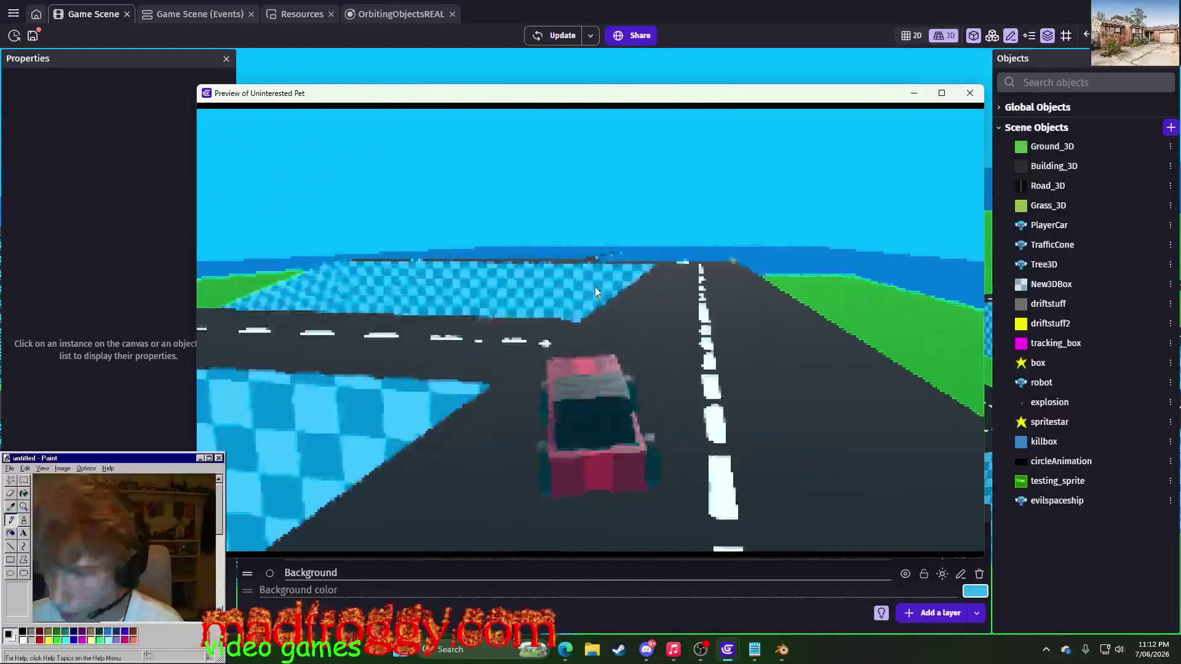
pyautogui.press('Right')
pyautogui.press('Left')
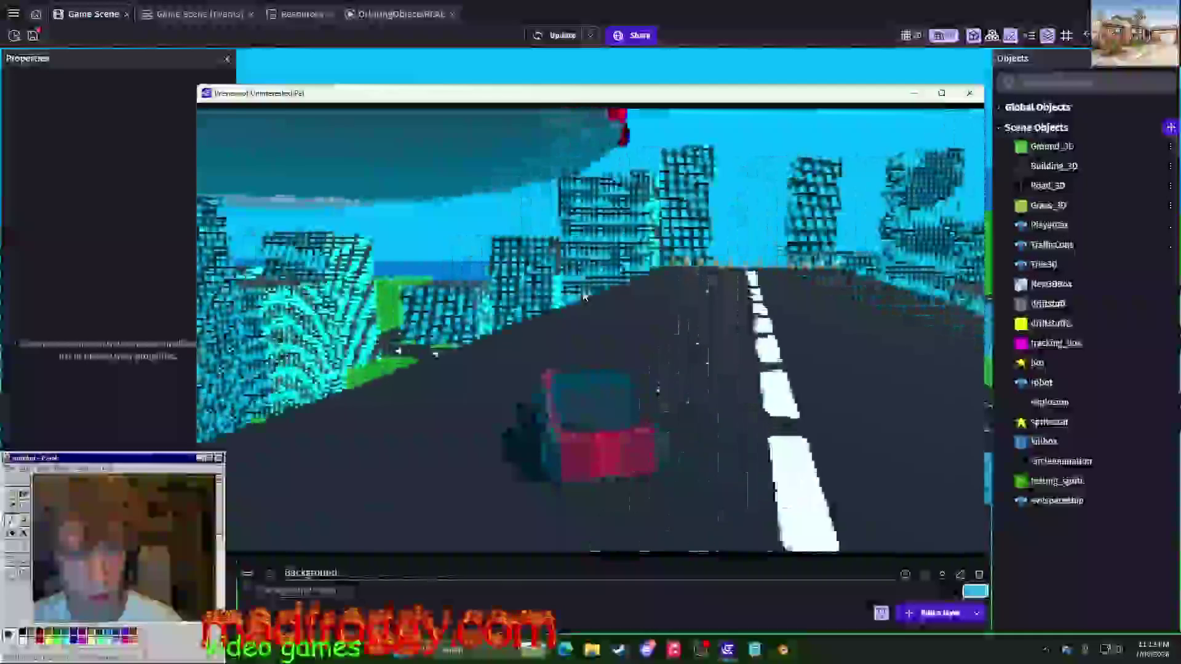
pyautogui.press('Left')
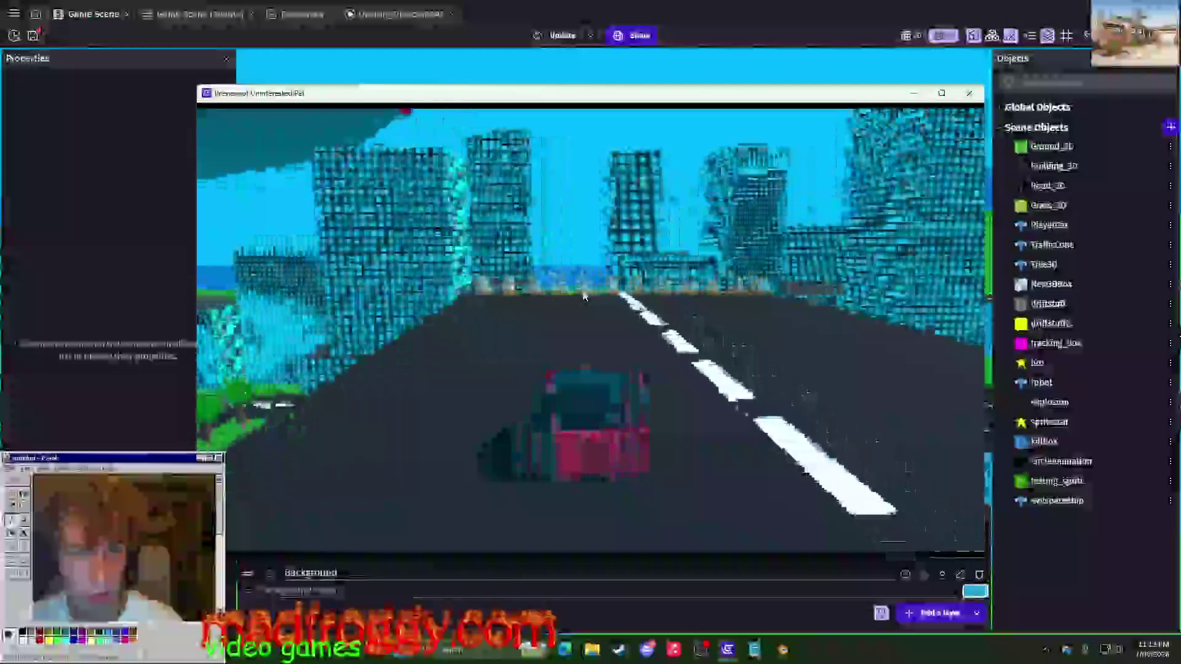
# - Drive the car through the buildings toward the trees and robots, then close the preview
pyautogui.press('Left')
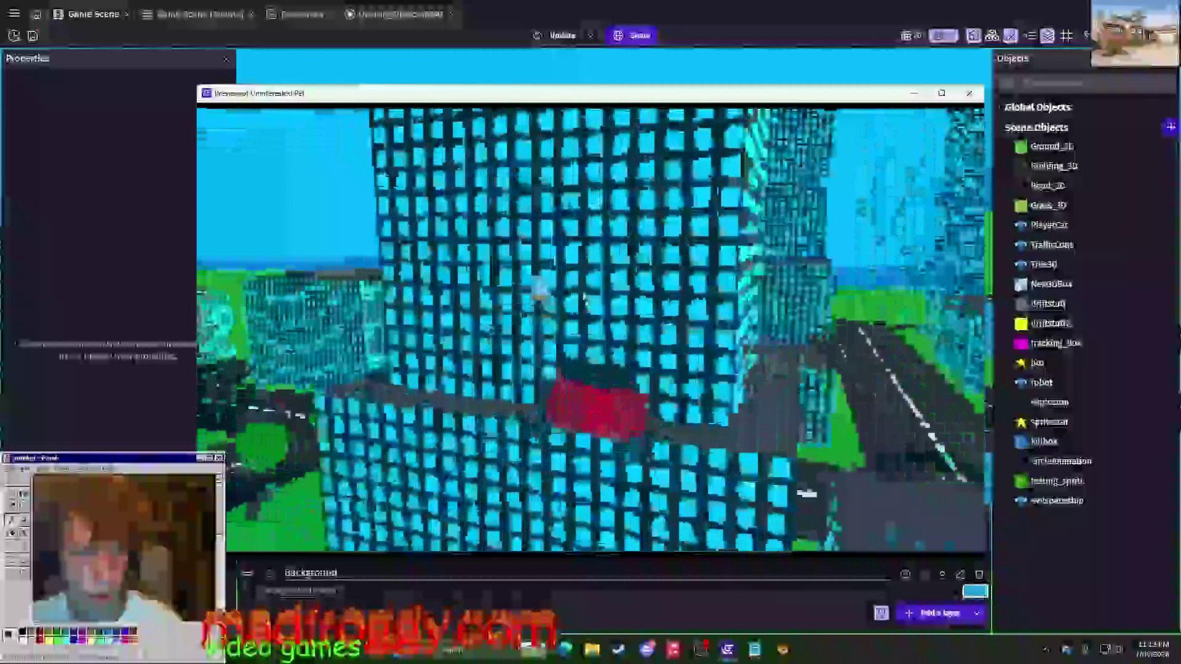
pyautogui.press('Right')
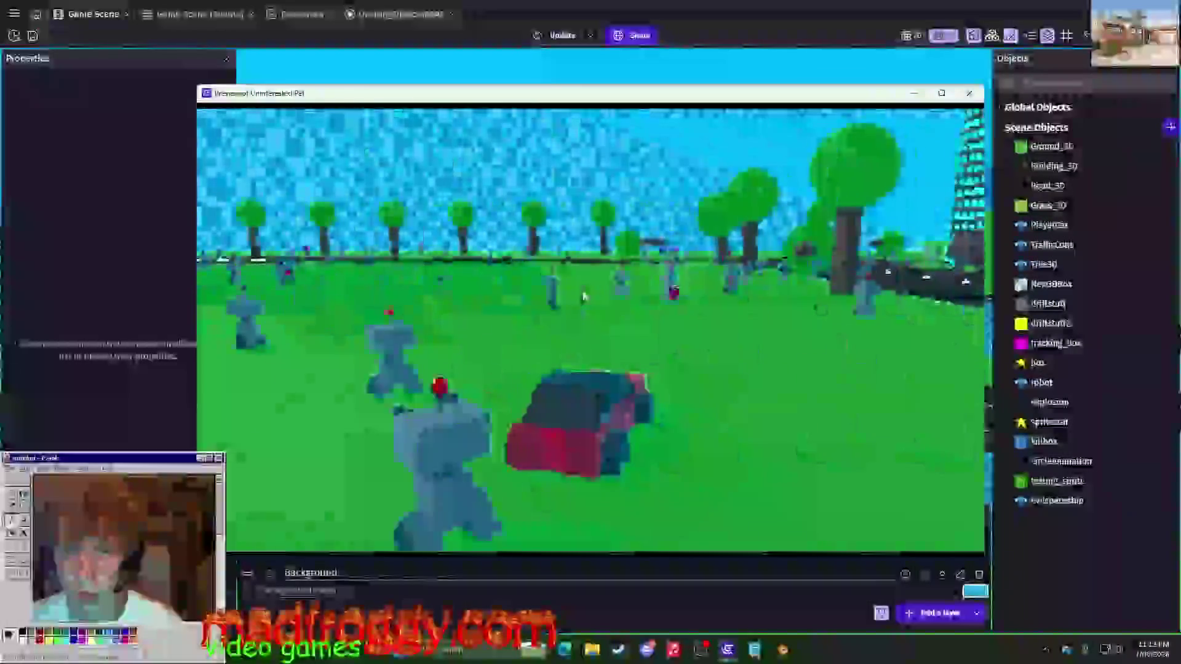
pyautogui.press('Left')
pyautogui.press('Left')
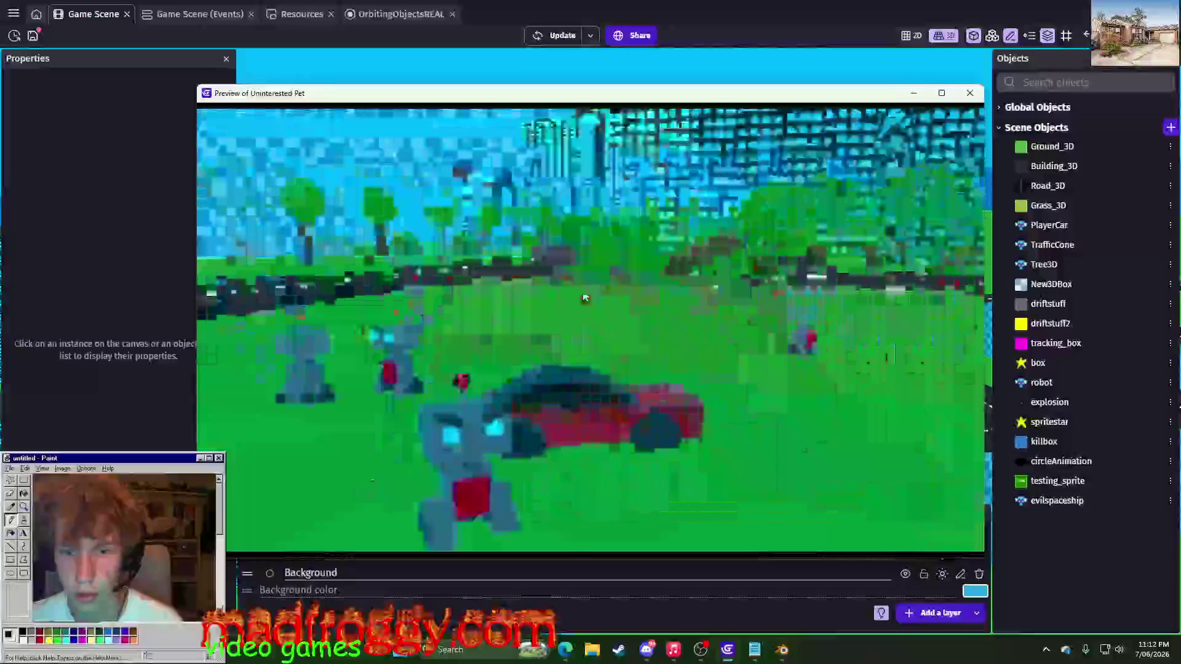
pyautogui.press('Left')
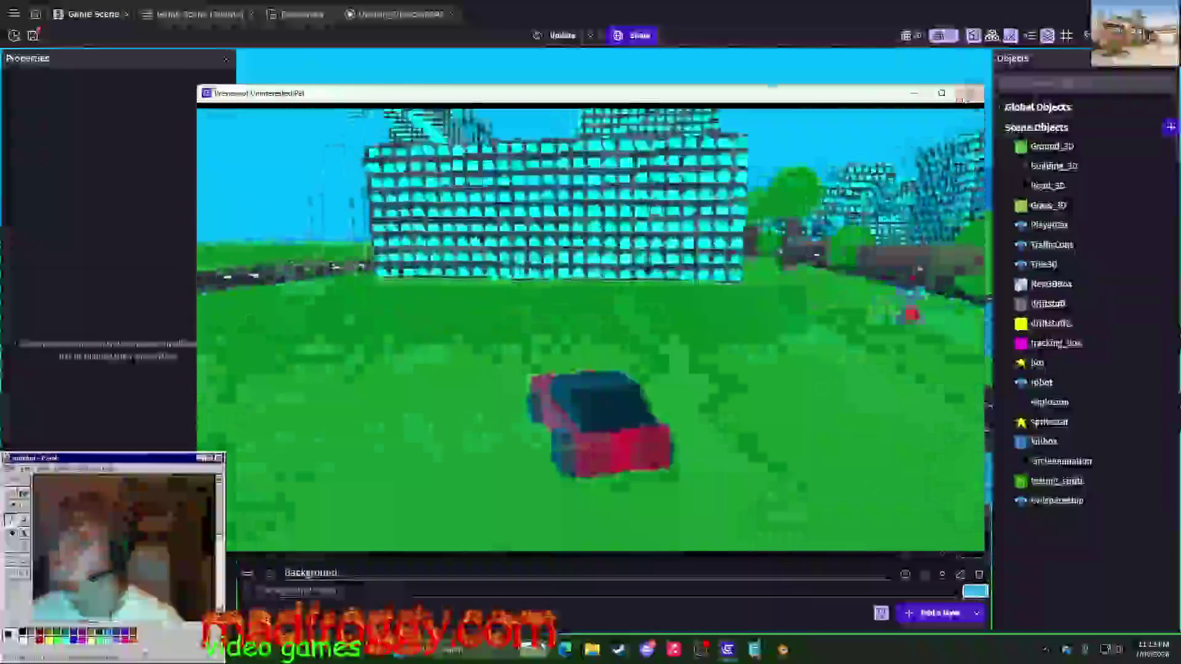
pyautogui.click(966, 93)
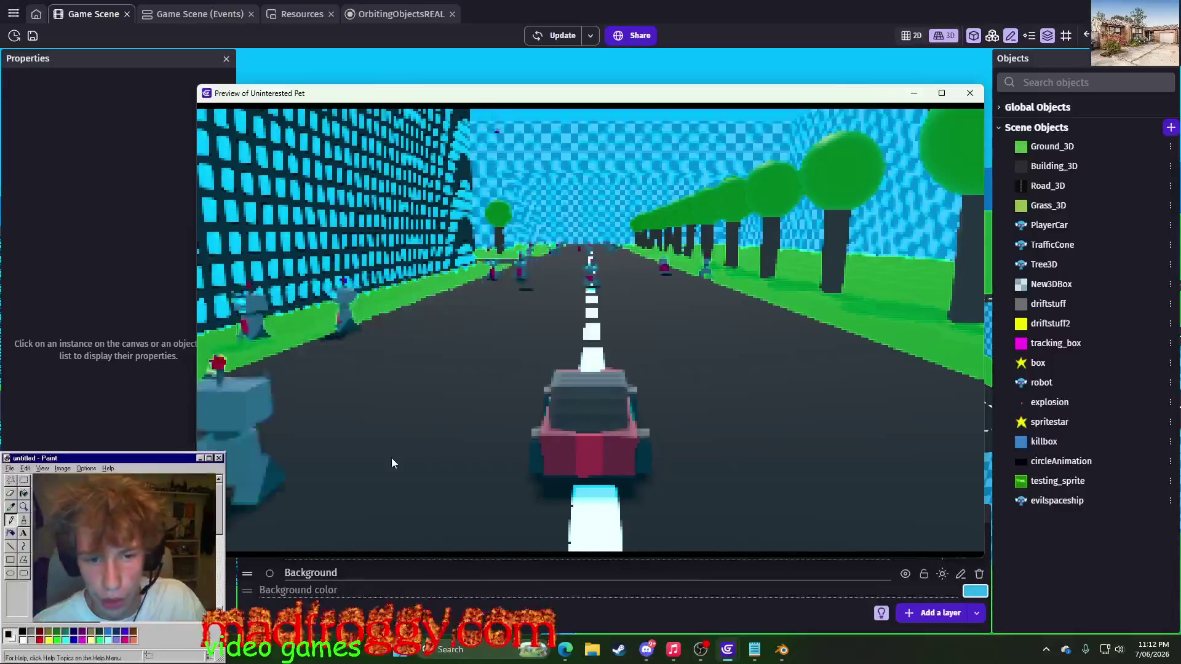
pyautogui.click(969, 92)
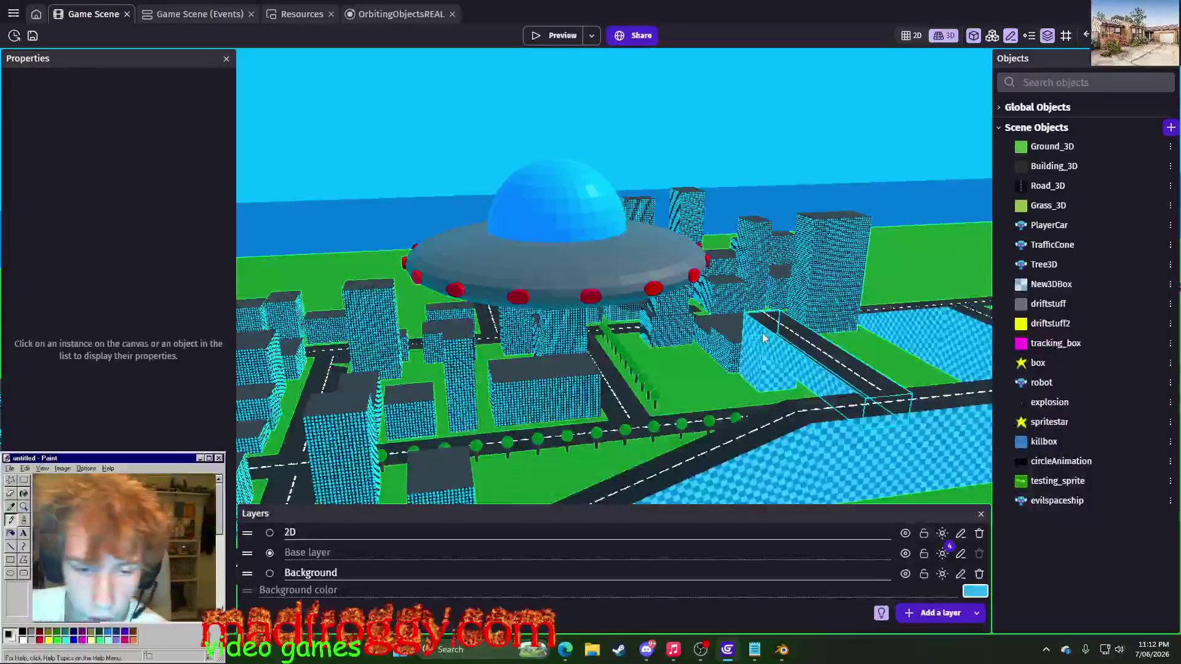
# - Orbit around the UFO and whole city, then switch to the Blender UFO model
pyautogui.moveTo(762, 333)
pyautogui.mouseDown(button='middle')
pyautogui.moveTo(654, 128)
pyautogui.moveTo(591, 277)
pyautogui.mouseUp(button='middle')
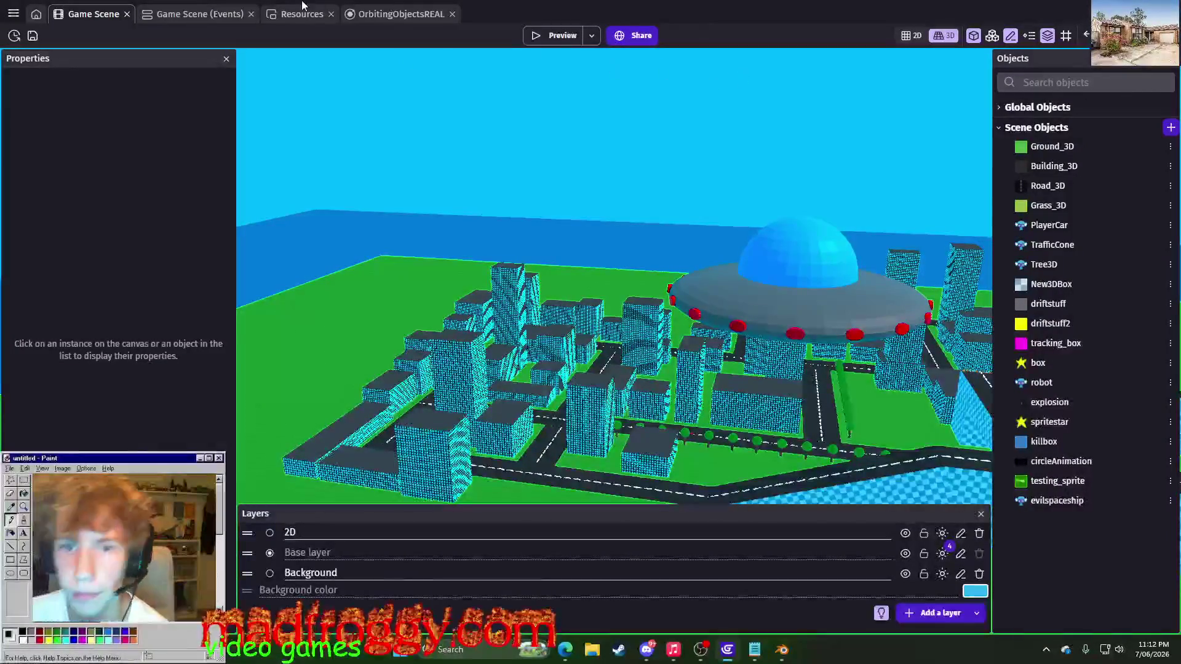
pyautogui.scroll(-5, 480, 198)
pyautogui.scroll(-5, 493, 206)
pyautogui.moveTo(492, 206)
pyautogui.mouseDown(button='middle')
pyautogui.moveTo(517, 240)
pyautogui.moveTo(745, 289)
pyautogui.mouseUp(button='middle')
pyautogui.scroll(10, 518, 240)
pyautogui.scroll(5, 644, 300)
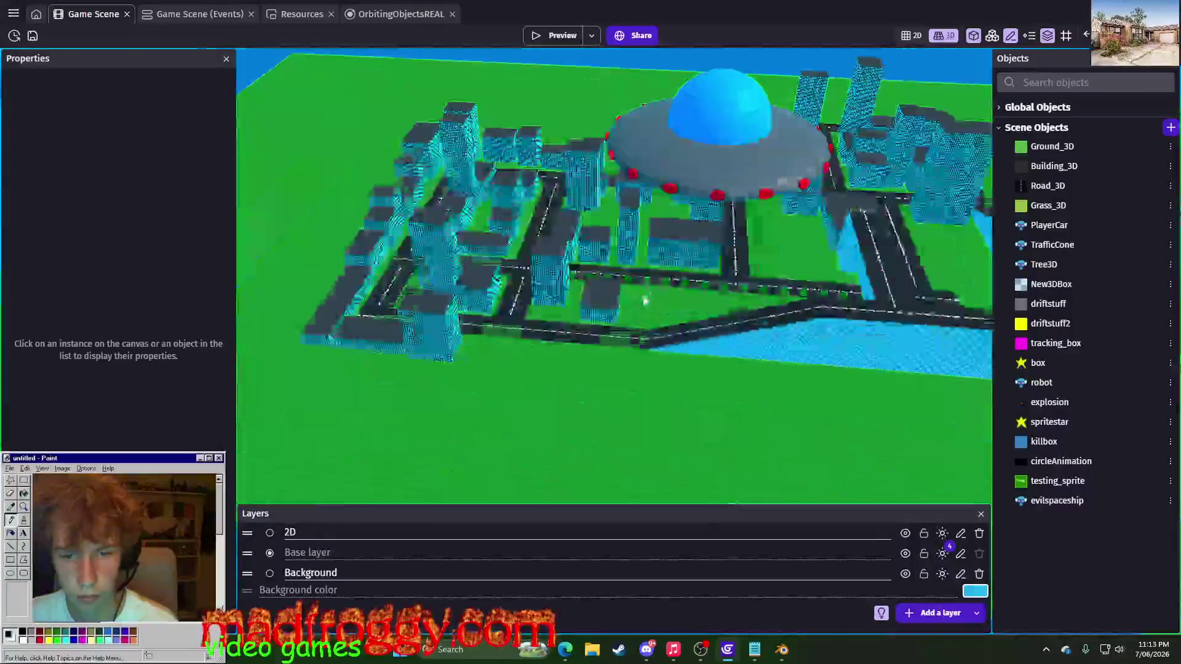
pyautogui.scroll(2, 655, 277)
pyautogui.scroll(2, 672, 277)
pyautogui.scroll(-2, 680, 283)
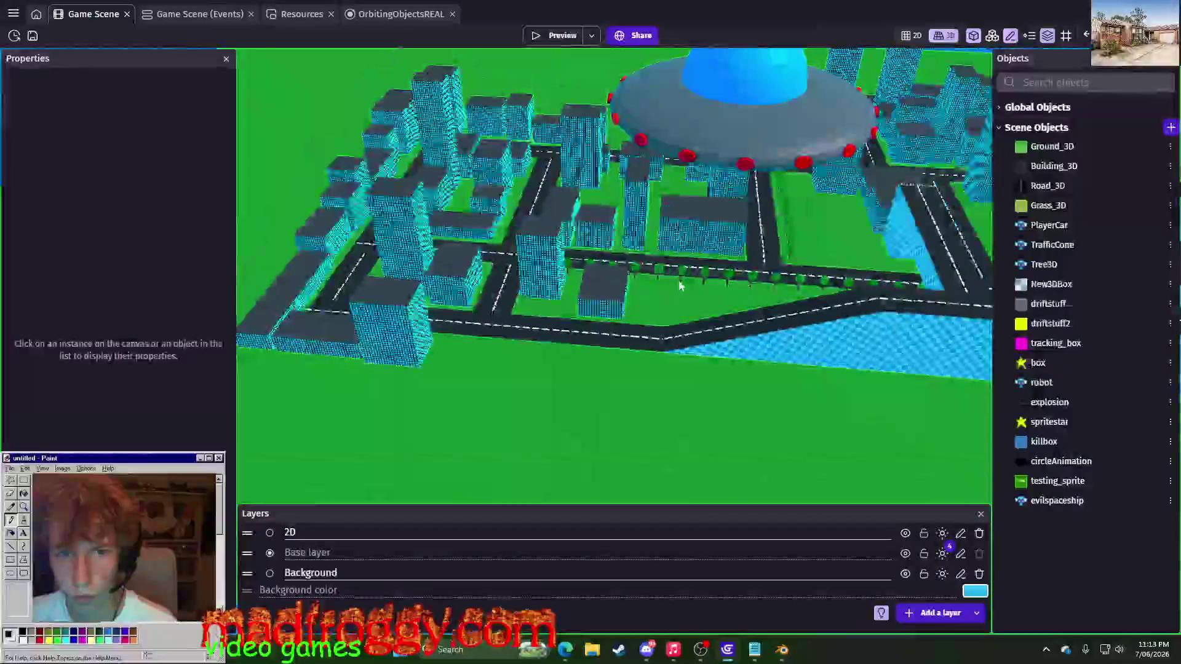
pyautogui.scroll(-3, 566, 294)
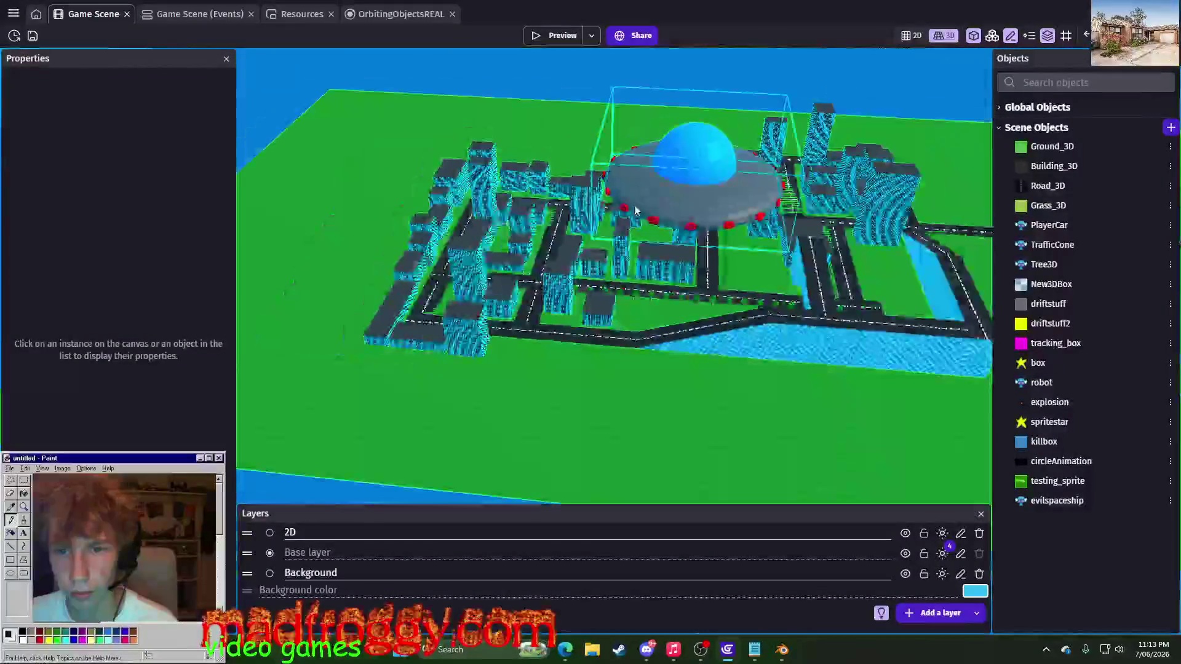
pyautogui.scroll(3, 566, 294)
pyautogui.click(782, 649)
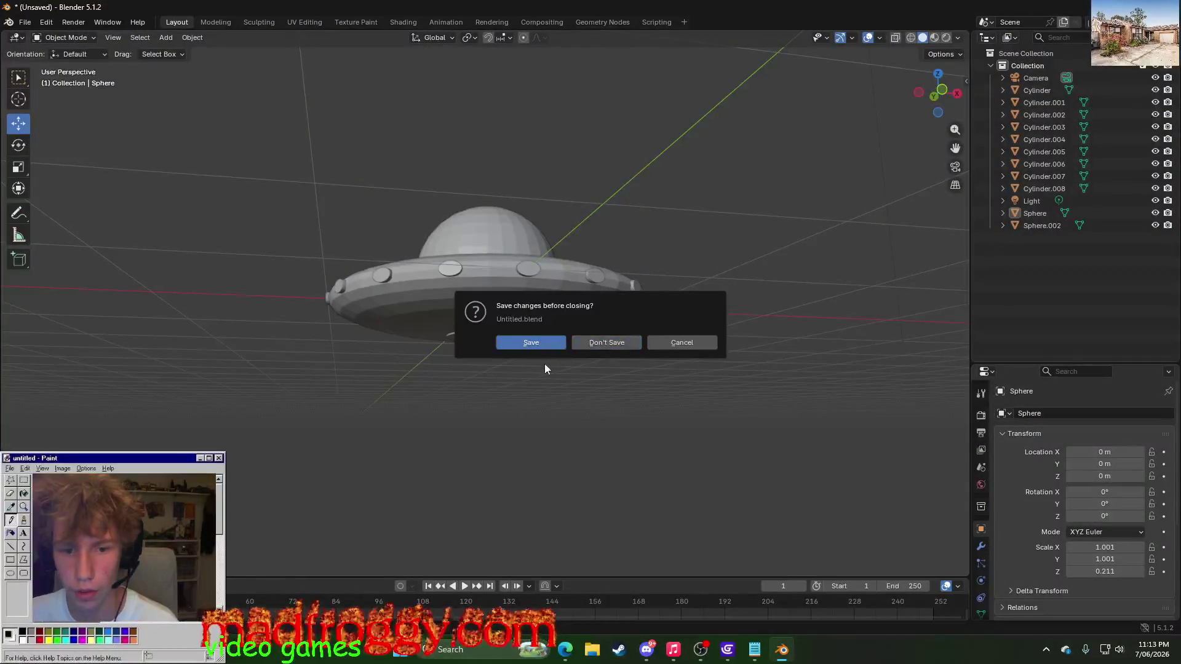
# - Cancel the save file browser and close Blender without saving changes
pyautogui.click(542, 347)
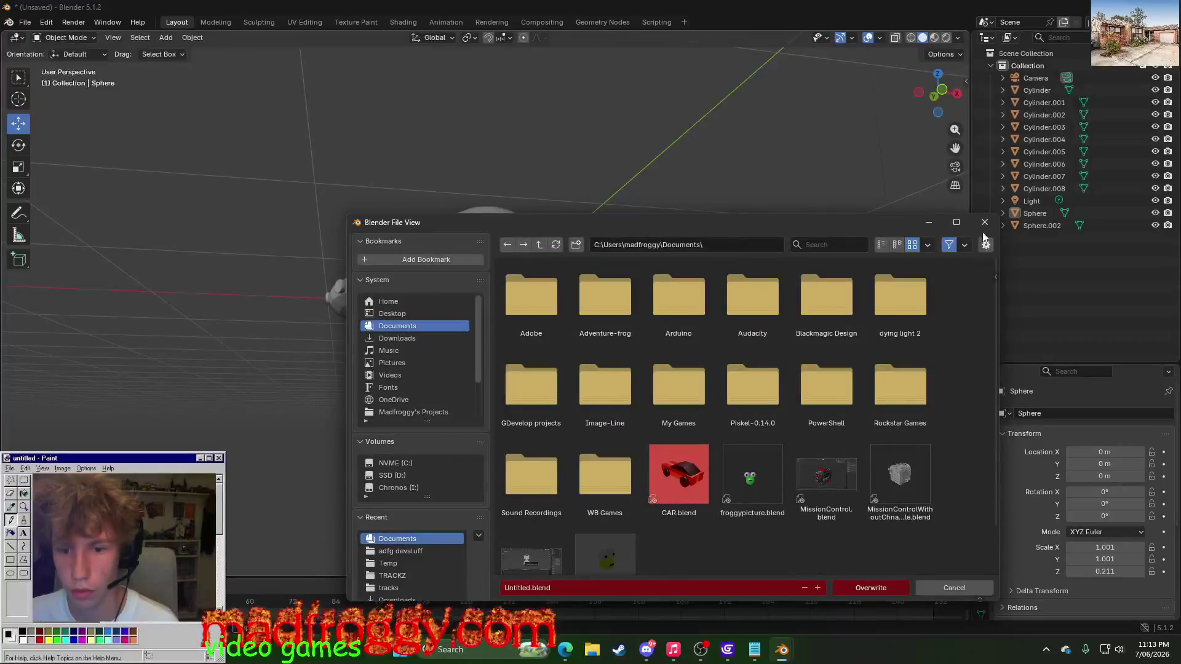
pyautogui.click(983, 223)
pyautogui.click(609, 340)
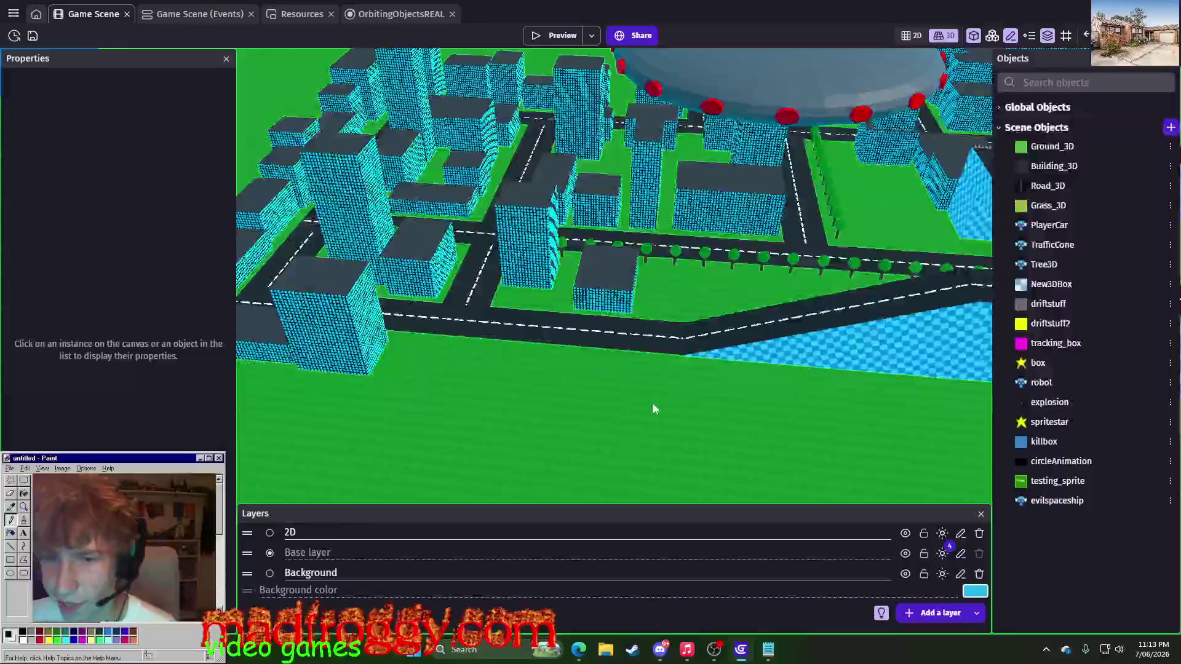
pyautogui.scroll(-3, 652, 403)
pyautogui.scroll(-3, 652, 403)
pyautogui.scroll(-3, 638, 415)
pyautogui.scroll(2, 590, 428)
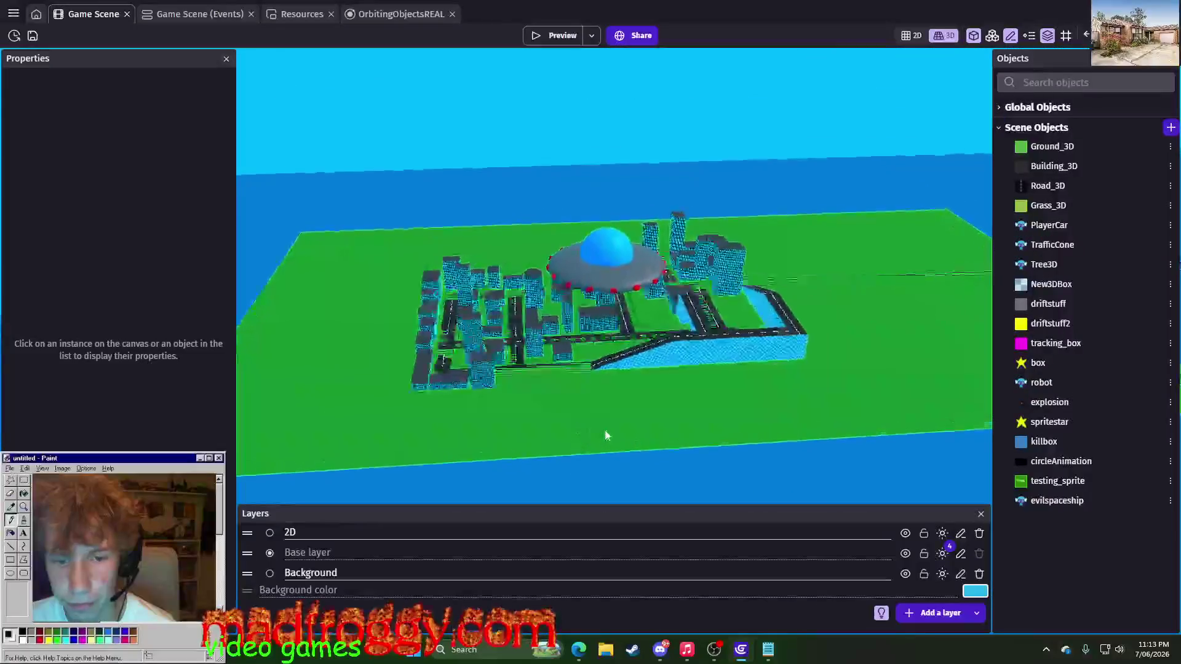
pyautogui.scroll(1, 616, 420)
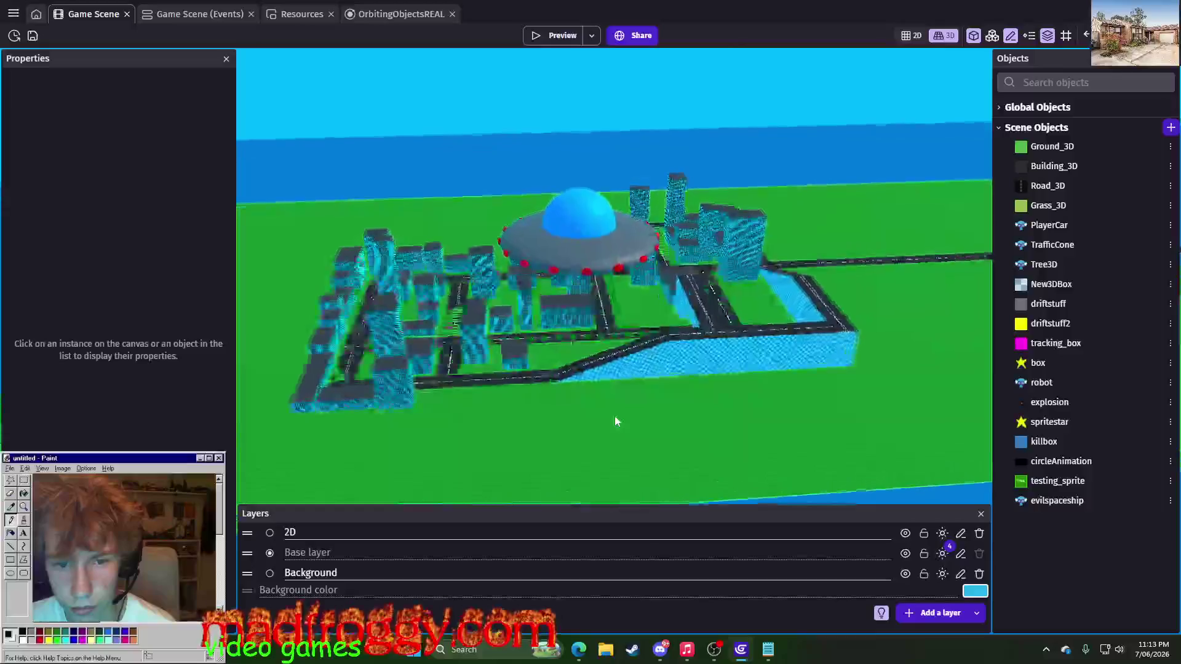
pyautogui.scroll(2, 591, 429)
pyautogui.scroll(2, 577, 434)
pyautogui.scroll(3, 568, 437)
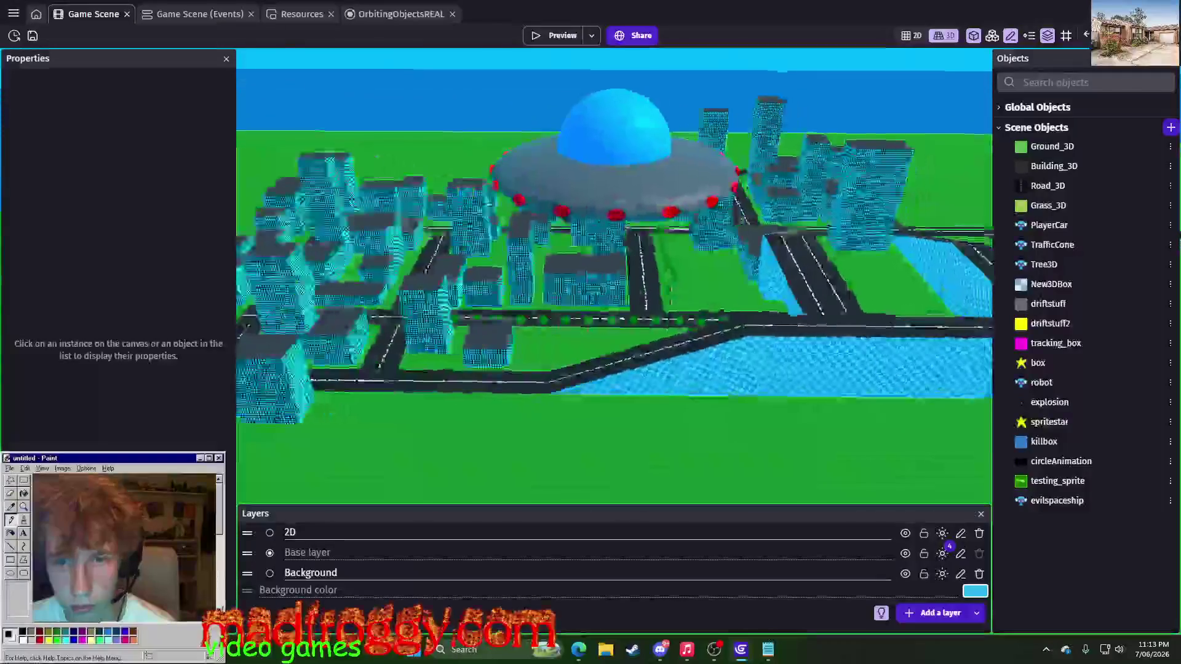
pyautogui.scroll(2, 568, 436)
pyautogui.scroll(2, 567, 437)
pyautogui.scroll(3, 568, 436)
pyautogui.scroll(-3, 567, 437)
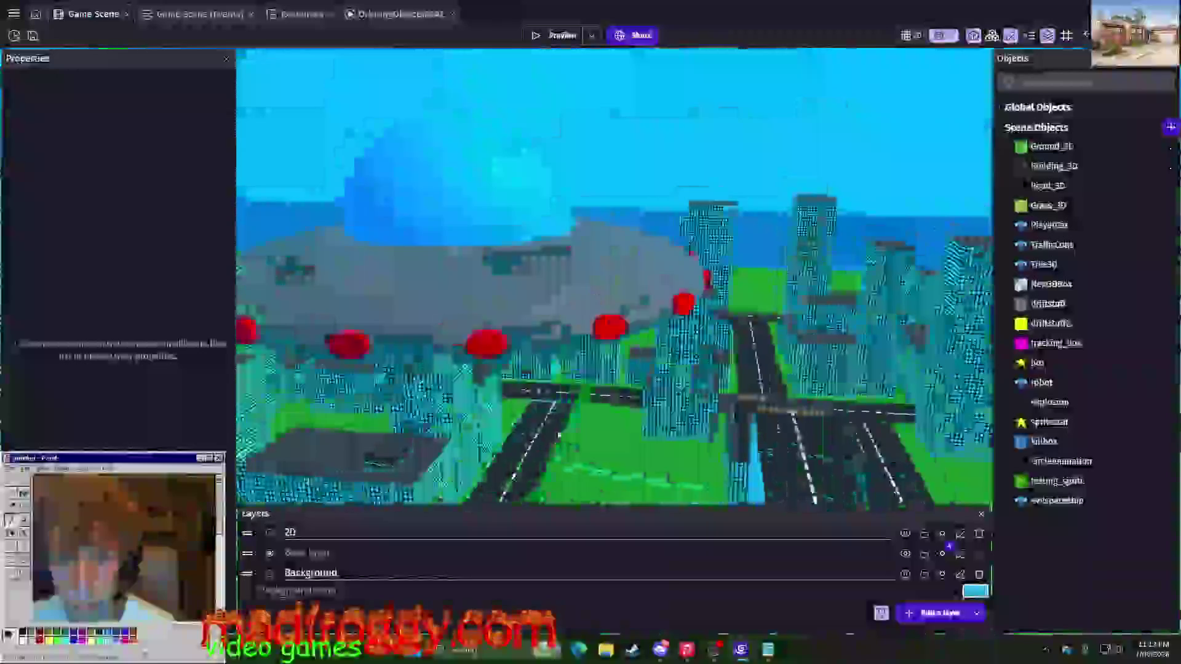
# - Move the evilspaceship UFO sideways over the city and start a game preview
pyautogui.click(563, 278)
pyautogui.moveTo(562, 277); pyautogui.dragTo(609, 285)
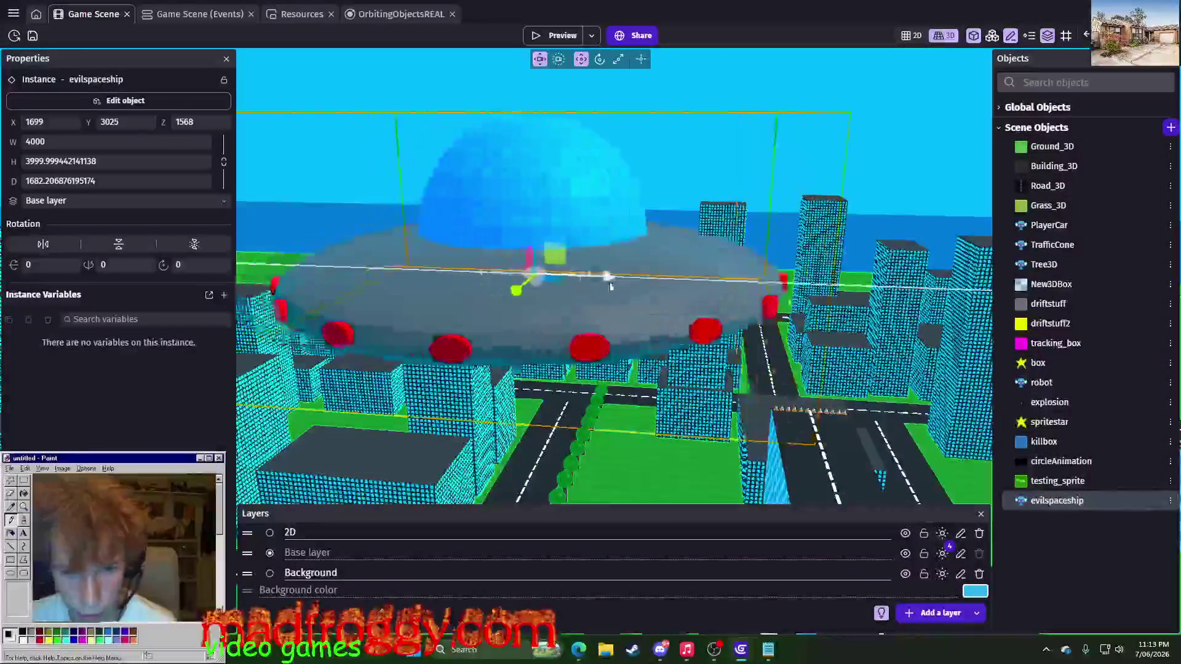
pyautogui.click(620, 469)
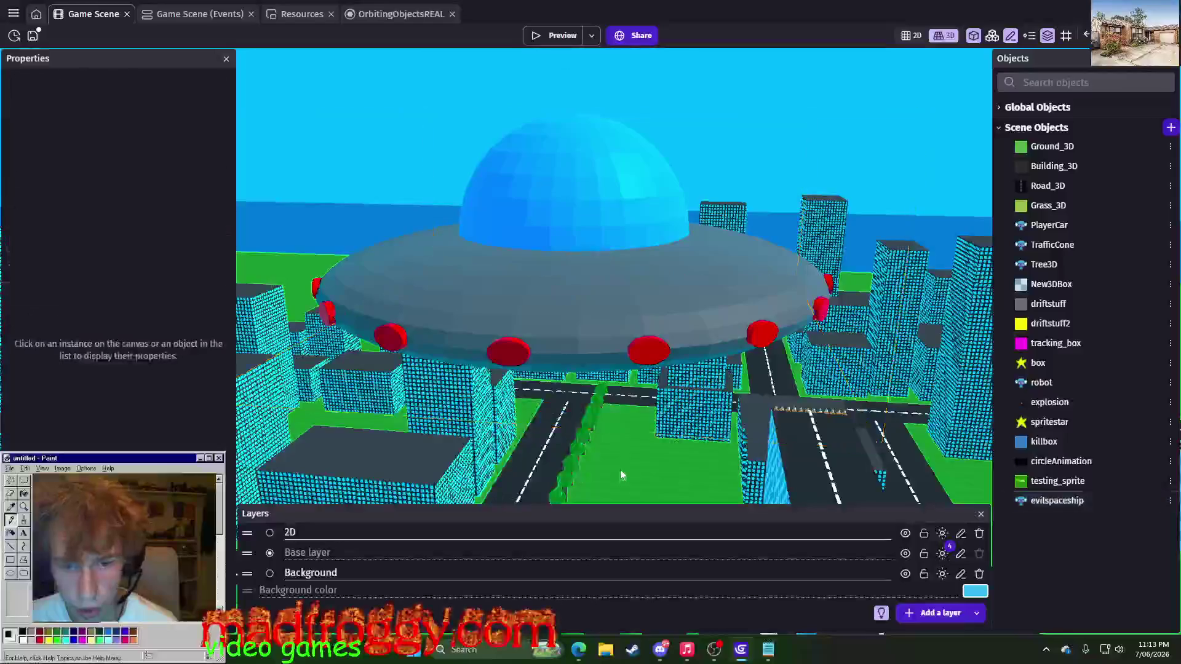
pyautogui.scroll(-2, 627, 464)
pyautogui.scroll(5, 627, 451)
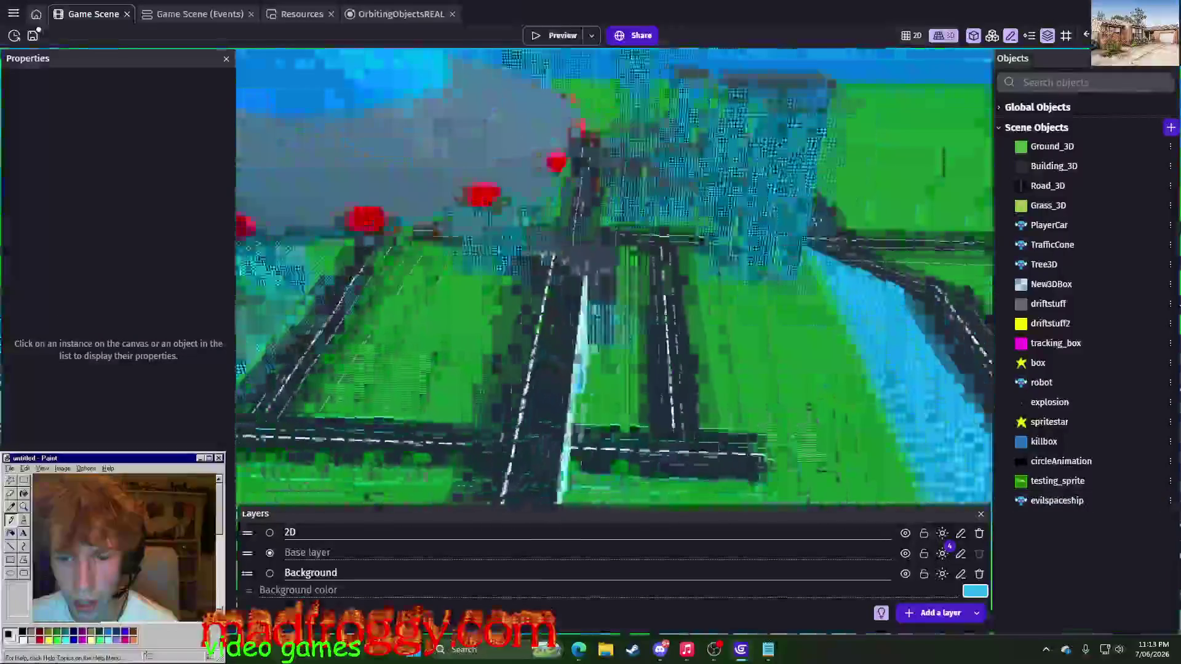
pyautogui.moveTo(702, 276)
pyautogui.mouseDown(button='middle')
pyautogui.moveTo(782, 346)
pyautogui.moveTo(559, 256)
pyautogui.moveTo(640, 30)
pyautogui.mouseUp(button='middle')
pyautogui.click(573, 37)
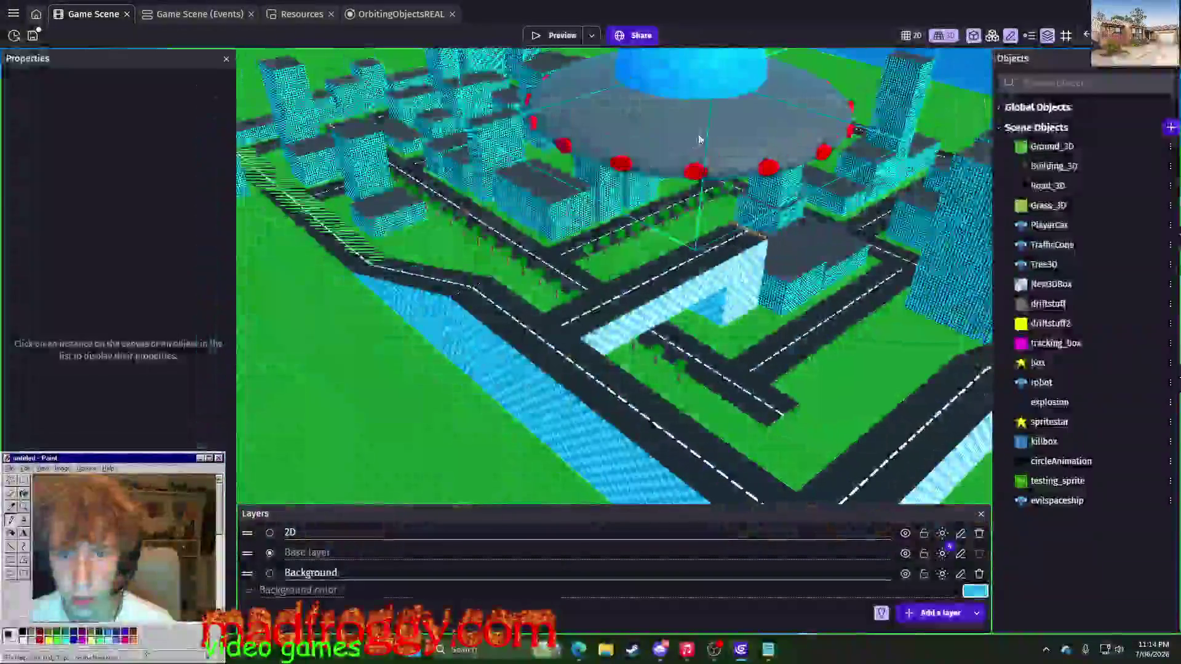
# - Return to the scene editor with the spaceship selected after the test drive
pyautogui.click(692, 120)
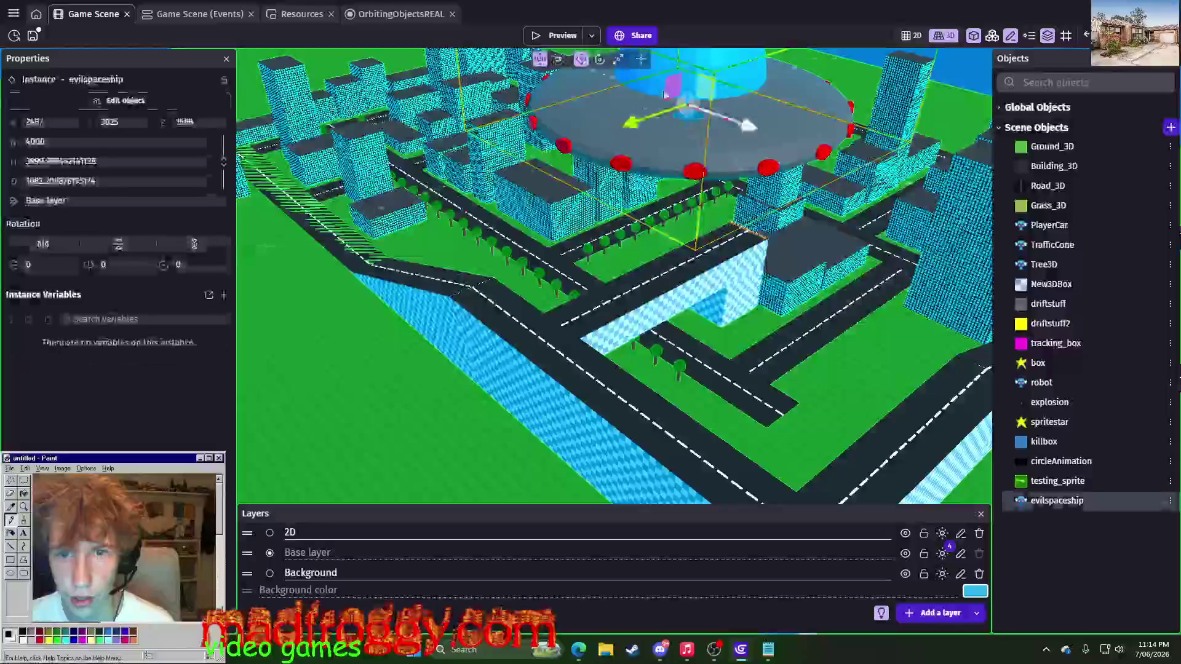
# - Lower the spaceship toward the rooftops, nudge it back up slightly, and launch a preview
pyautogui.moveTo(613, 277); pyautogui.dragTo(613, 259, button='middle')
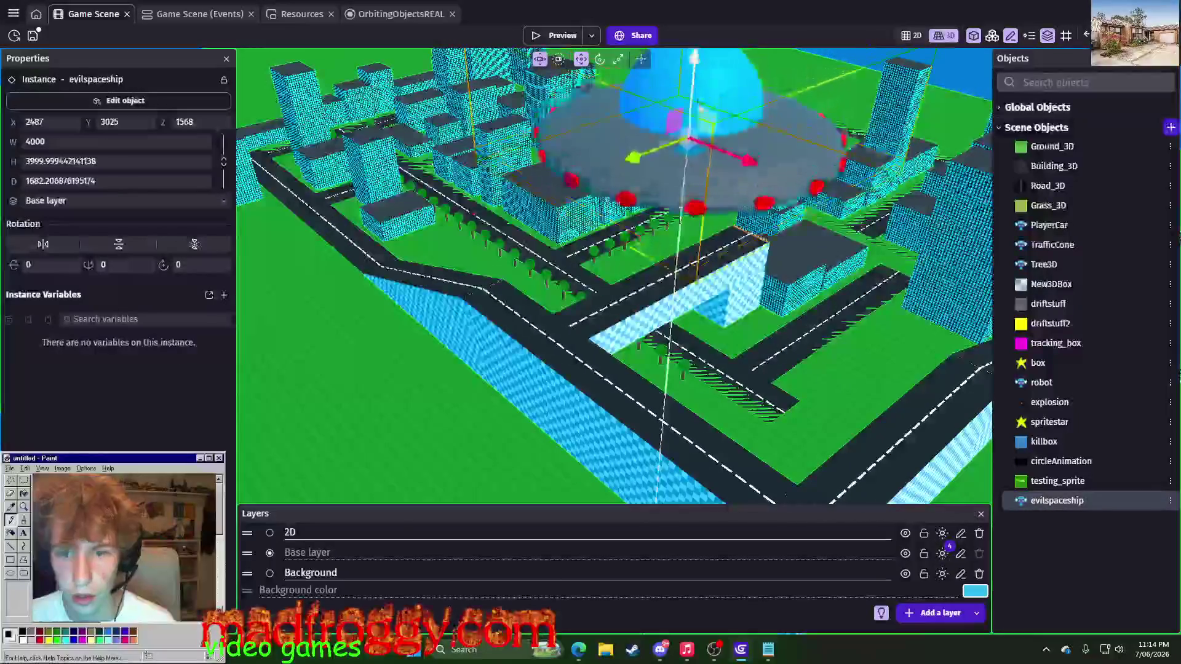
pyautogui.moveTo(700, 123); pyautogui.dragTo(730, 164)
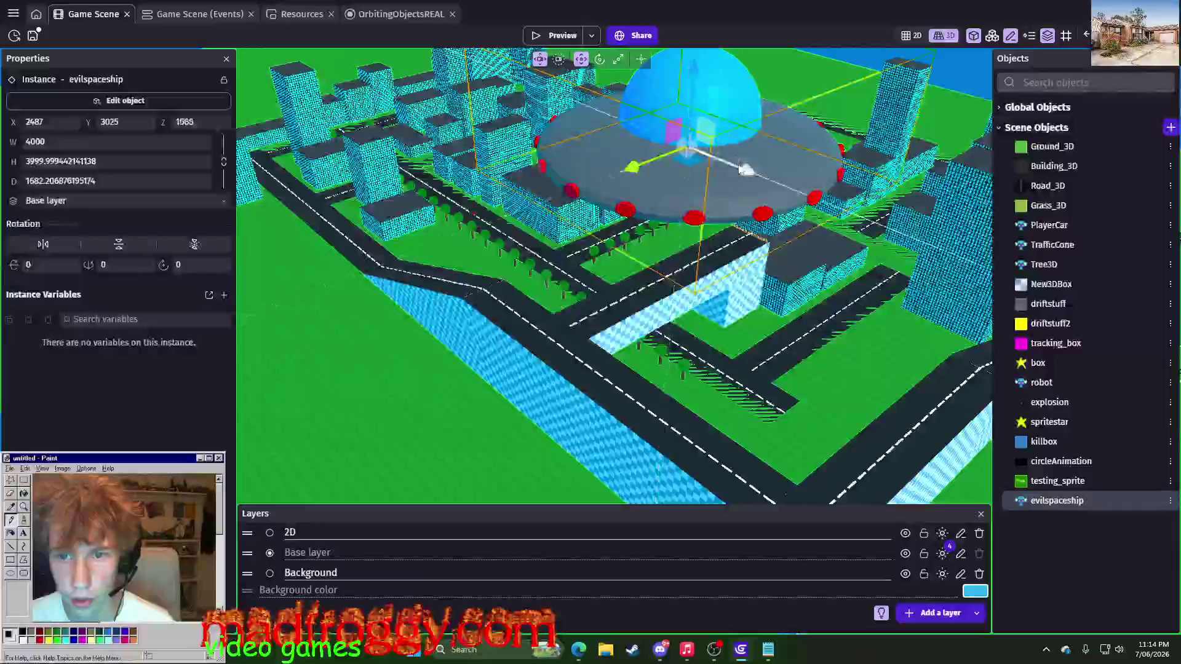
pyautogui.moveTo(686, 119); pyautogui.dragTo(688, 90)
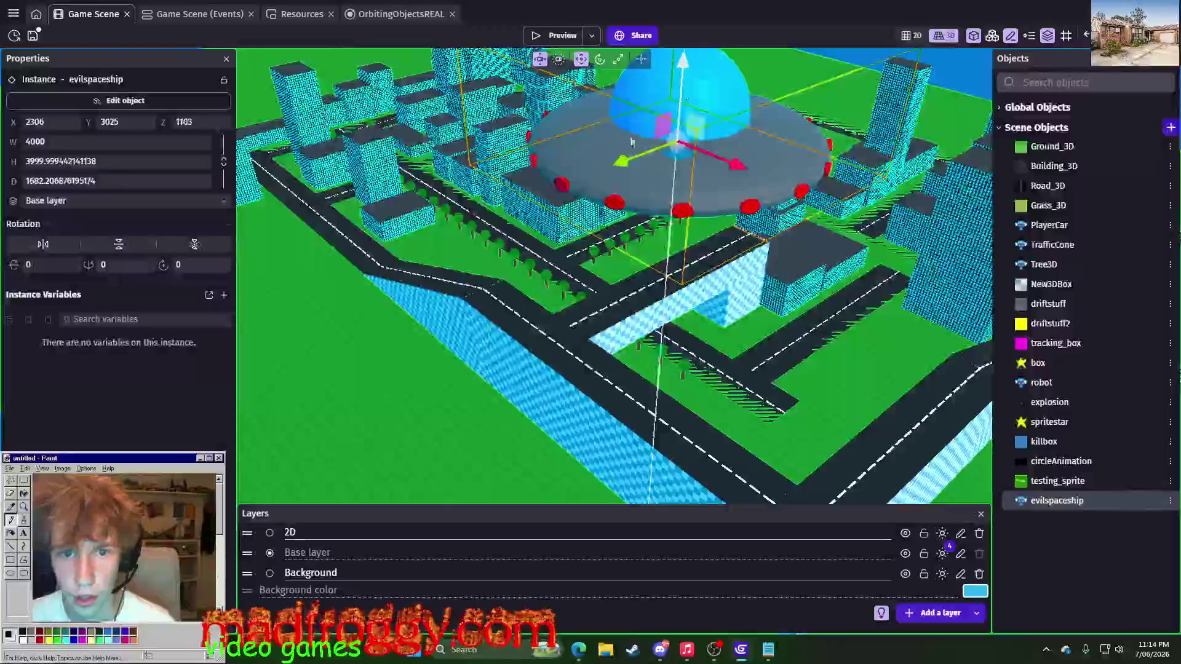
pyautogui.click(265, 427)
pyautogui.click(554, 36)
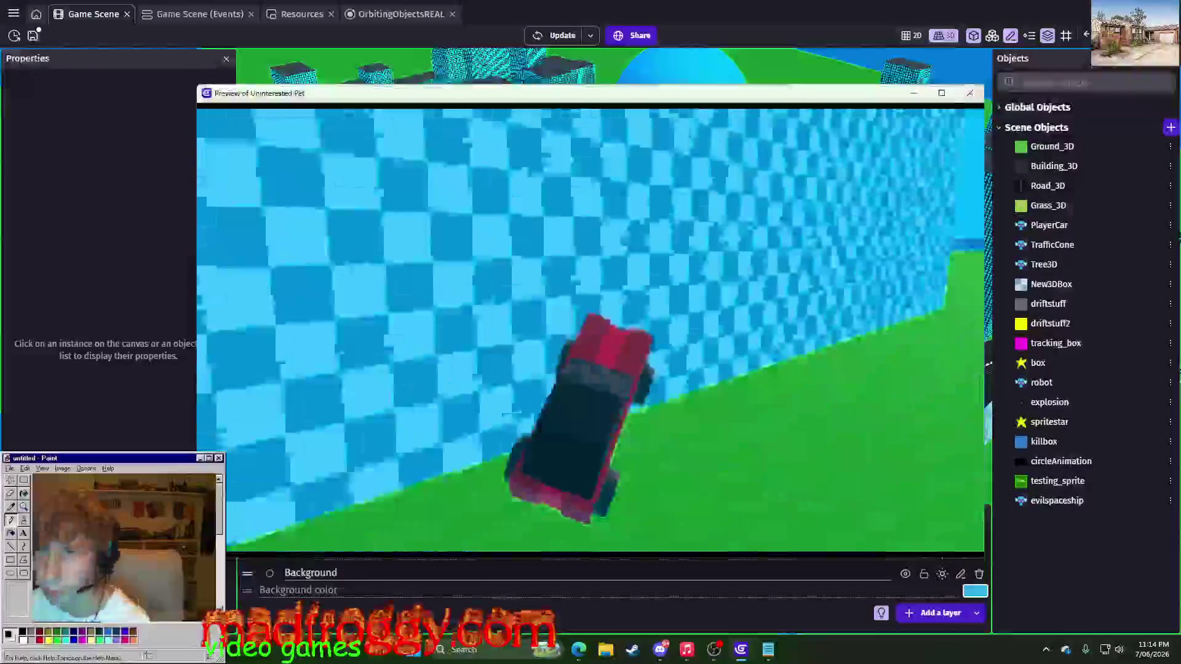
# - Close the game preview with Alt+F4 and select the evilspaceship object
pyautogui.hotkey('alt', 'F4')
pyautogui.click(715, 307)
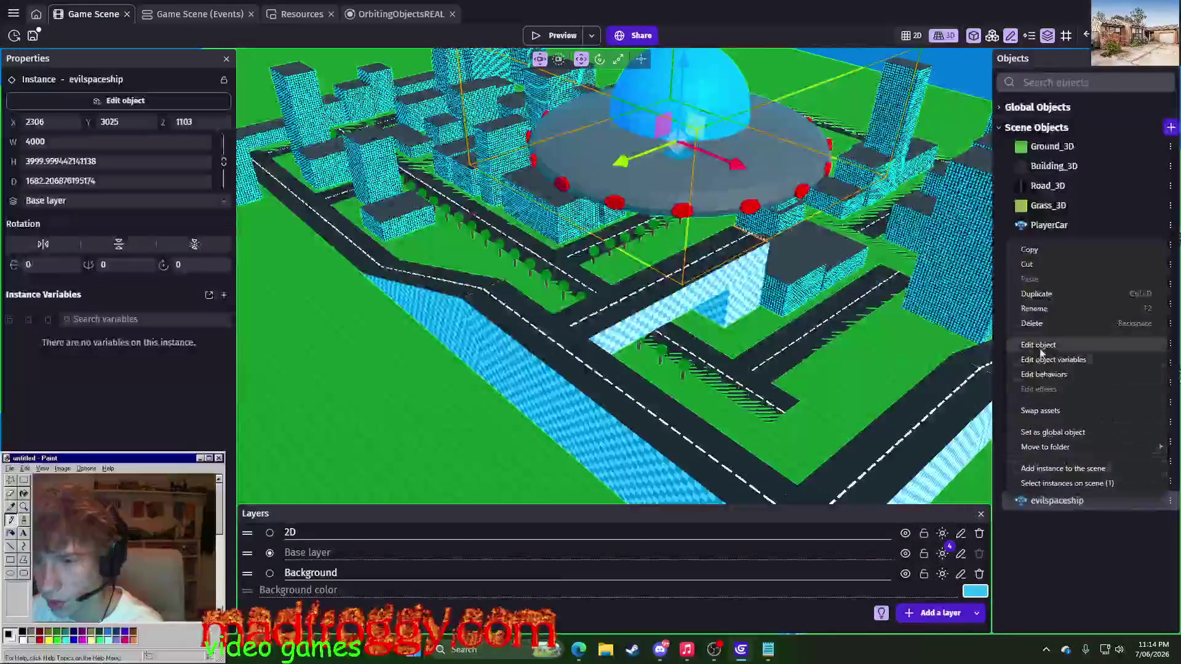
# - Set the evilspaceship's default size to 2500 and apply it
pyautogui.click(1038, 344)
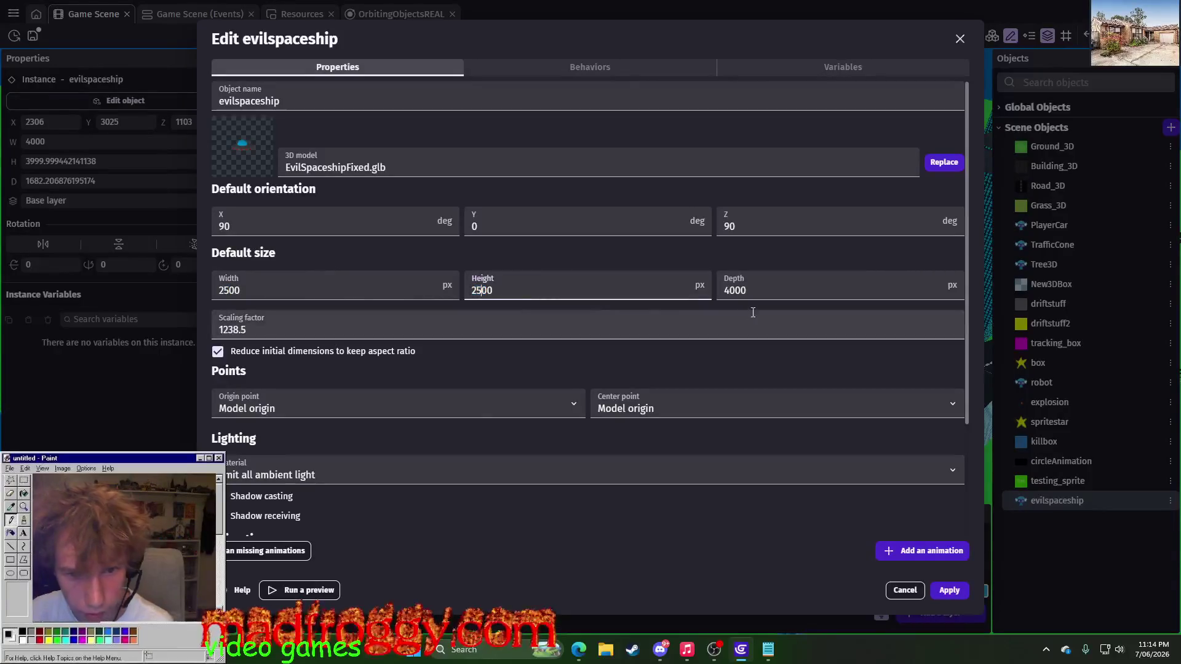
pyautogui.click(941, 591)
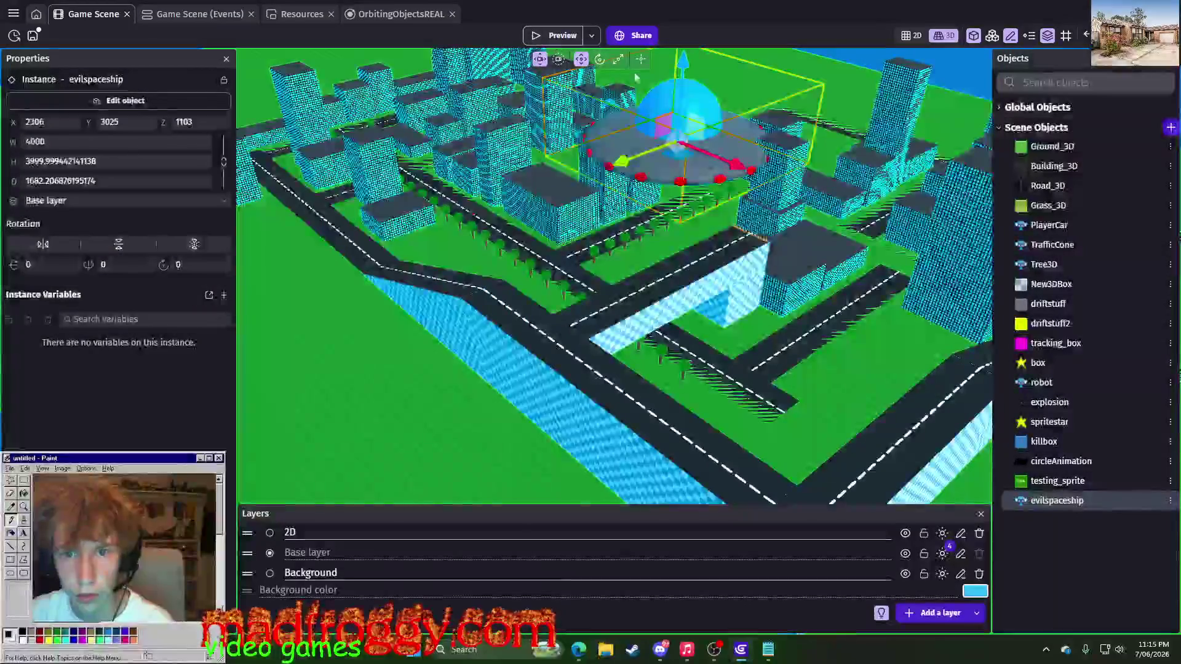
# - Reposition the resized spaceship over the city and launch a preview
pyautogui.moveTo(683, 185); pyautogui.dragTo(698, 164, button='middle')
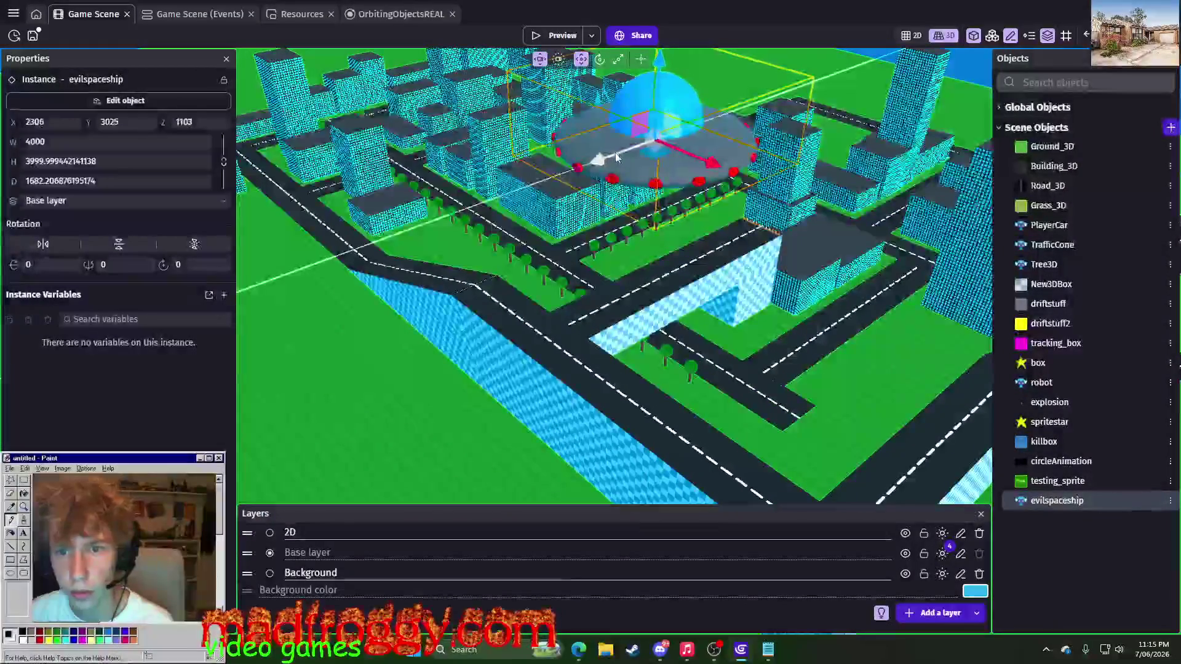
pyautogui.moveTo(619, 153); pyautogui.dragTo(704, 178)
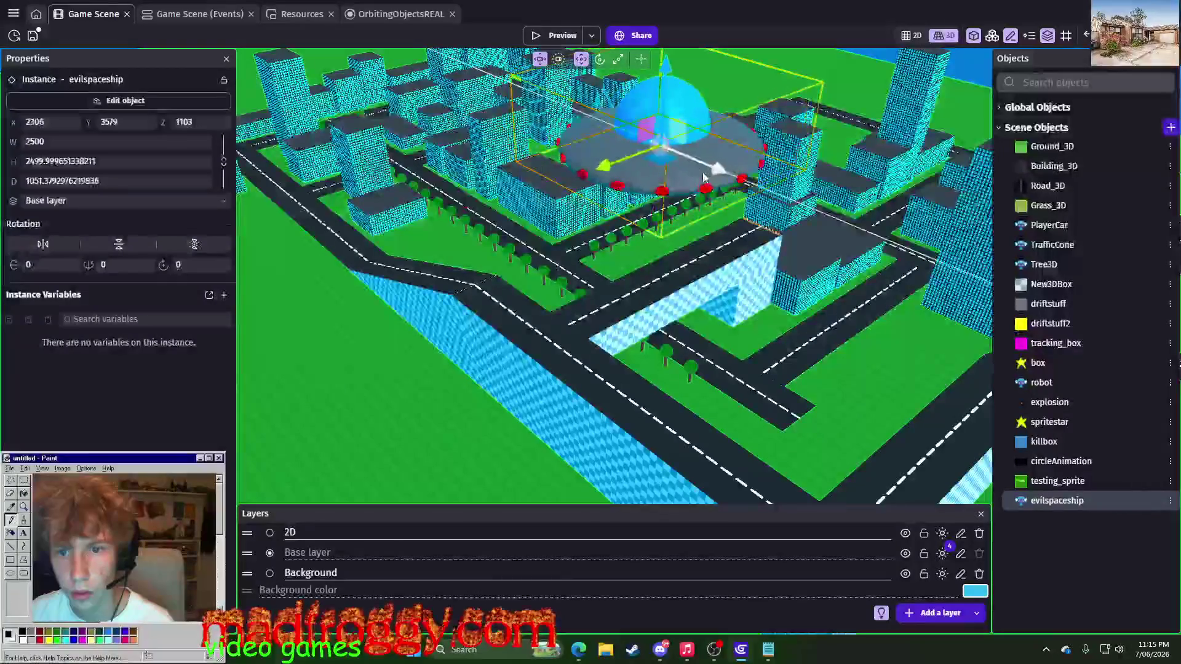
pyautogui.click(316, 404)
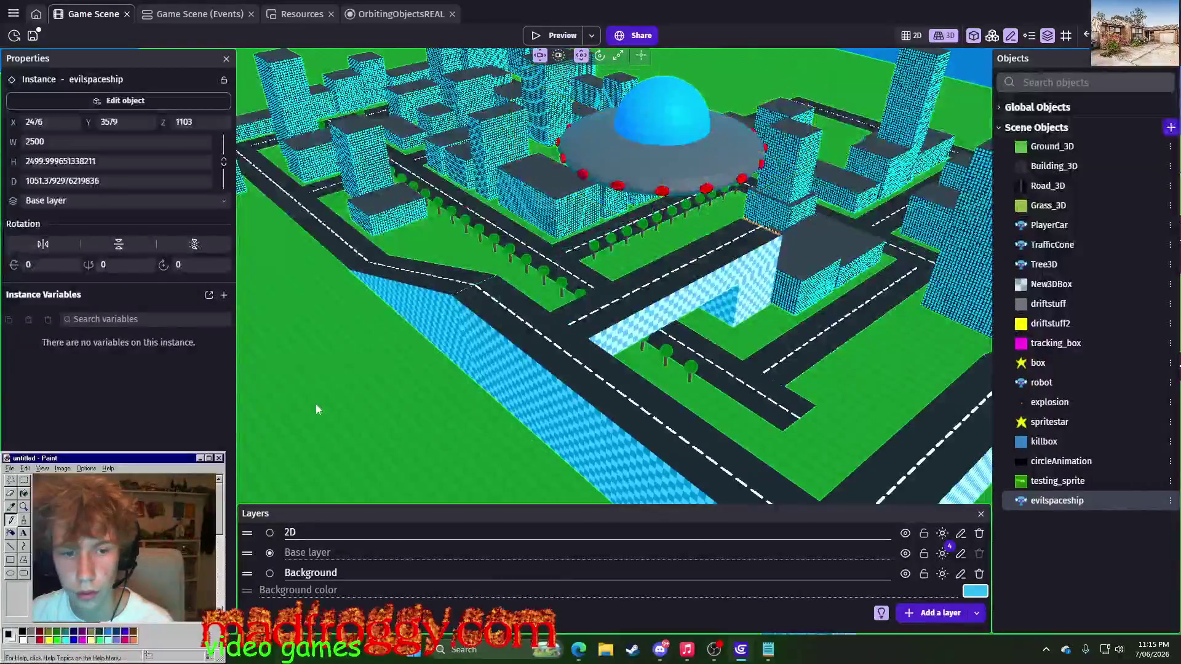
pyautogui.click(562, 38)
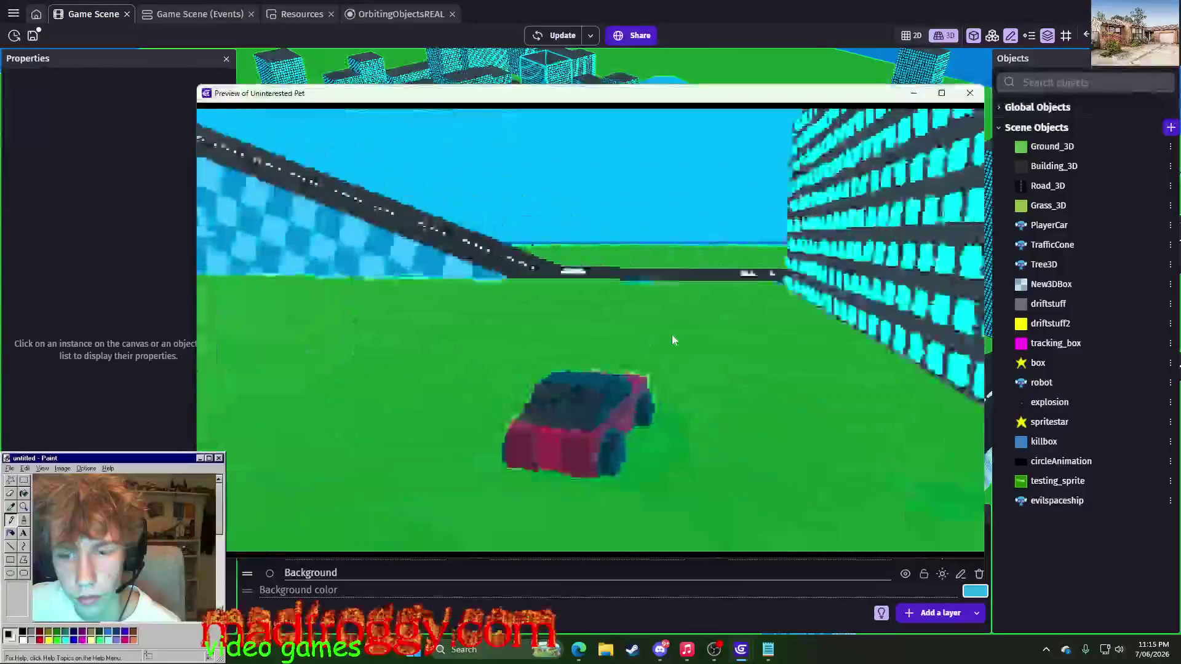
# - Drive the car along the road, close the preview and relaunch it
pyautogui.press('Up')
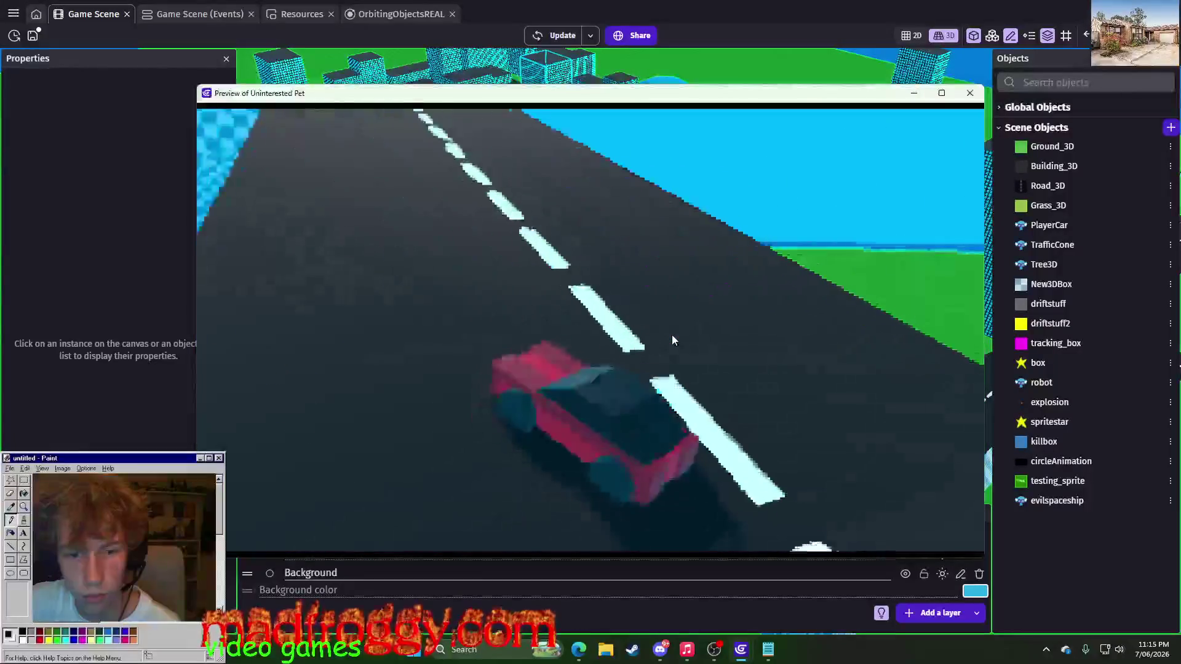
pyautogui.press('Up')
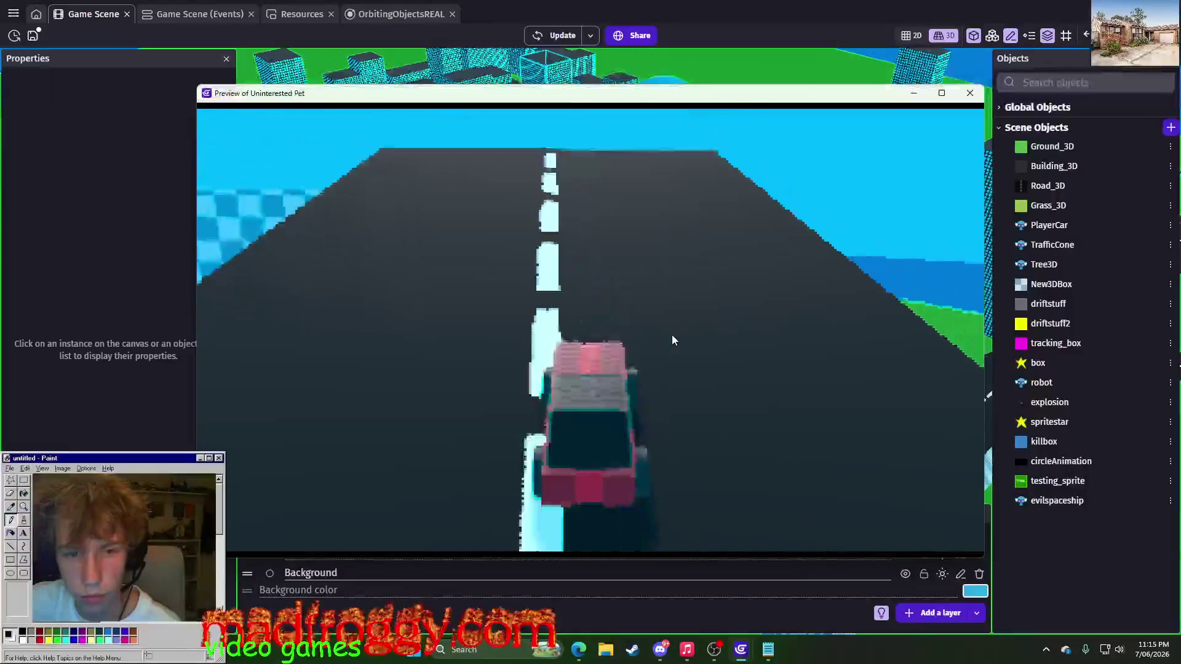
pyautogui.press('Left')
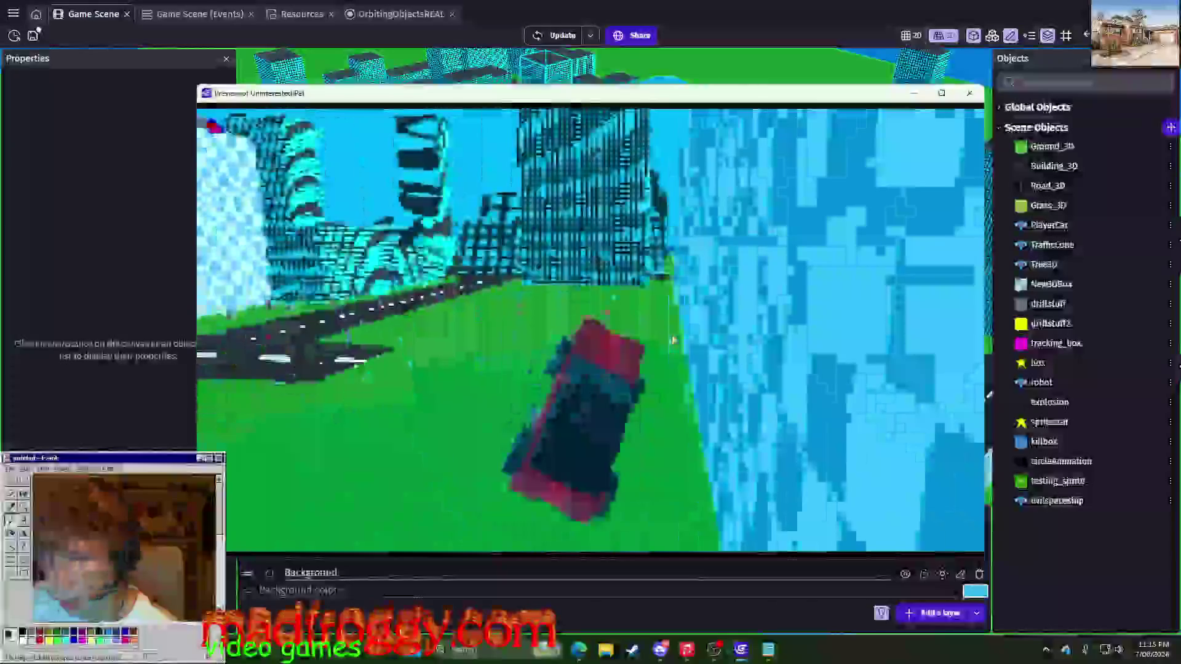
pyautogui.hotkey('alt', 'F4')
pyautogui.click(557, 33)
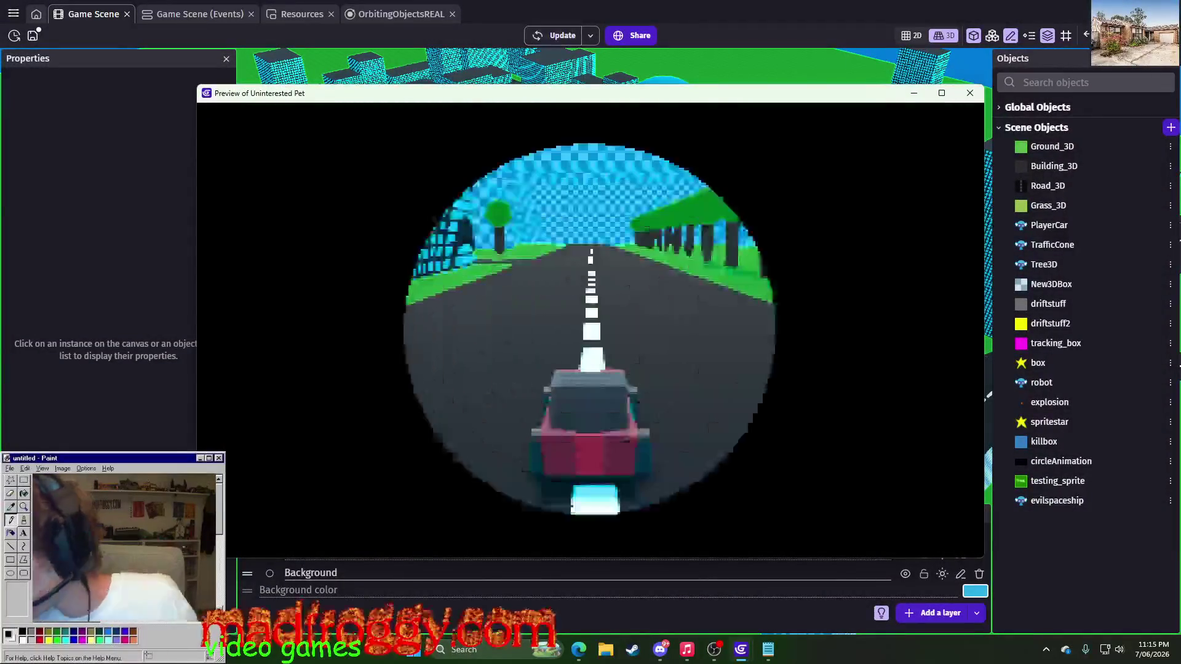
# - Switch to the Edge Twitch stream window and move it to the left
pyautogui.hotkey('alt', 'Tab')
pyautogui.moveTo(775, 54); pyautogui.dragTo(538, 89)
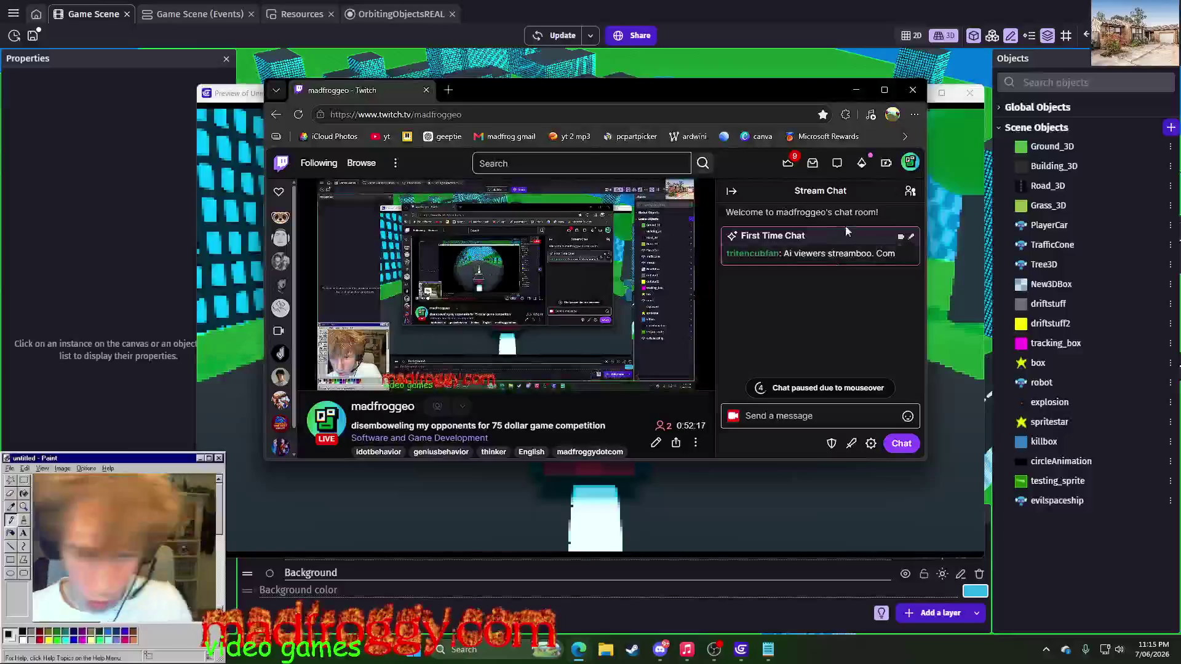
# - Copy the chat message and visit streamboo.com in a new tab
pyautogui.tripleClick(834, 260)
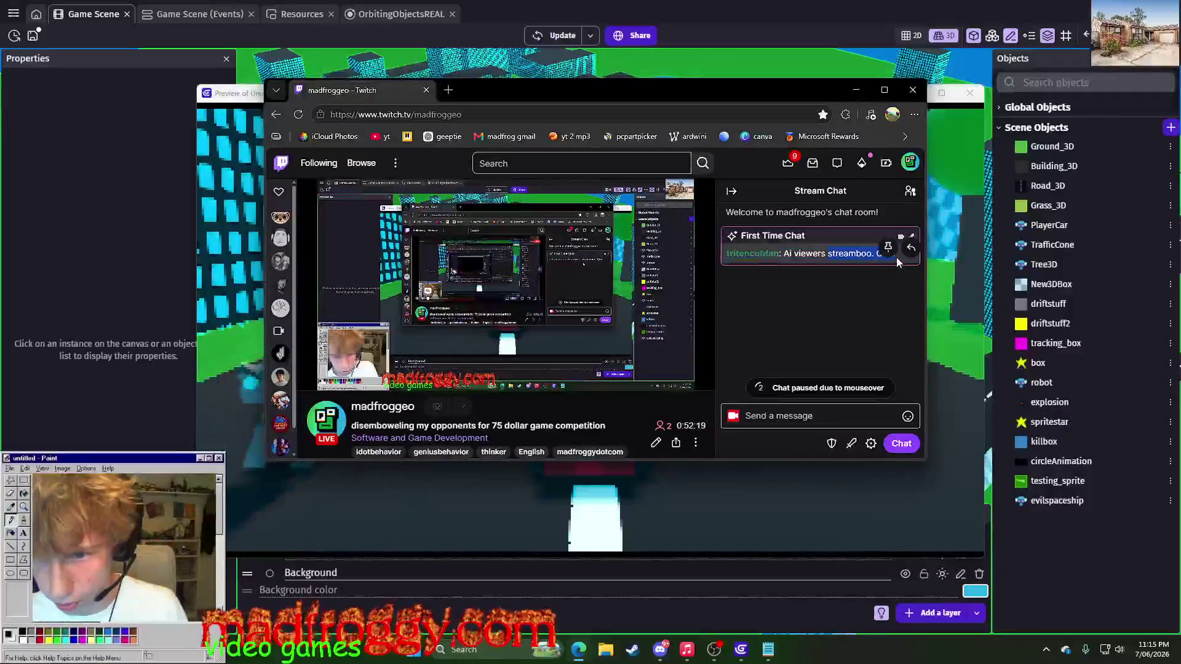
pyautogui.click(448, 90)
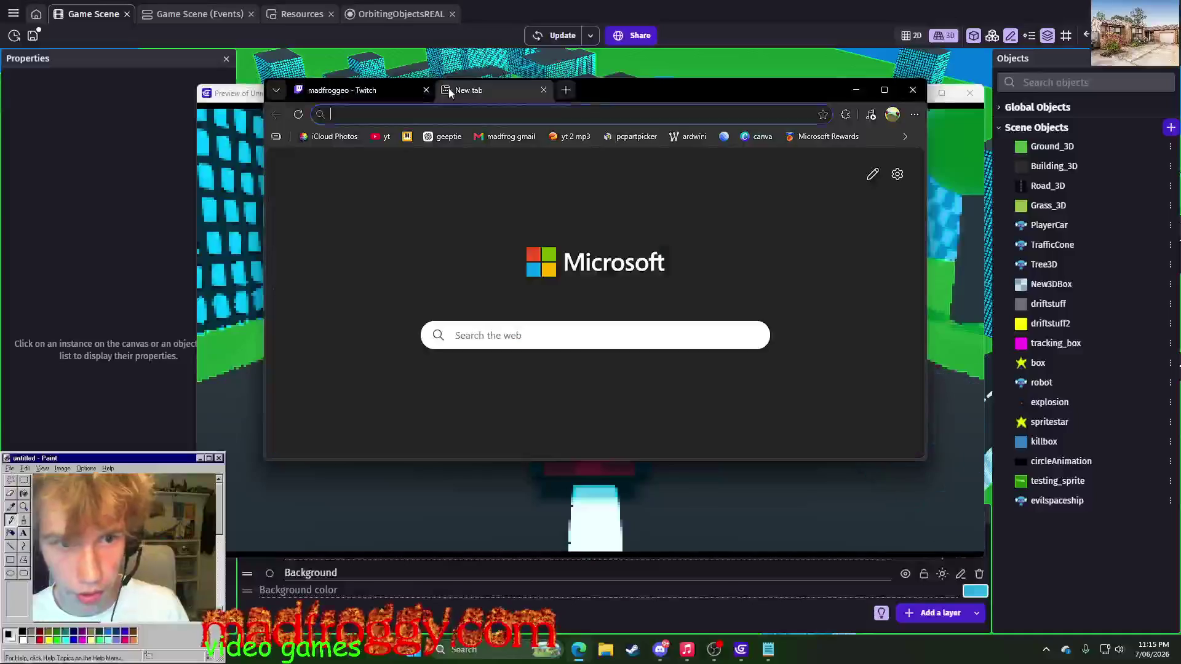
pyautogui.write('streamboo. Com')
pyautogui.press('BackSpace')
pyautogui.press('BackSpace')
pyautogui.press('BackSpace')
pyautogui.write('com')
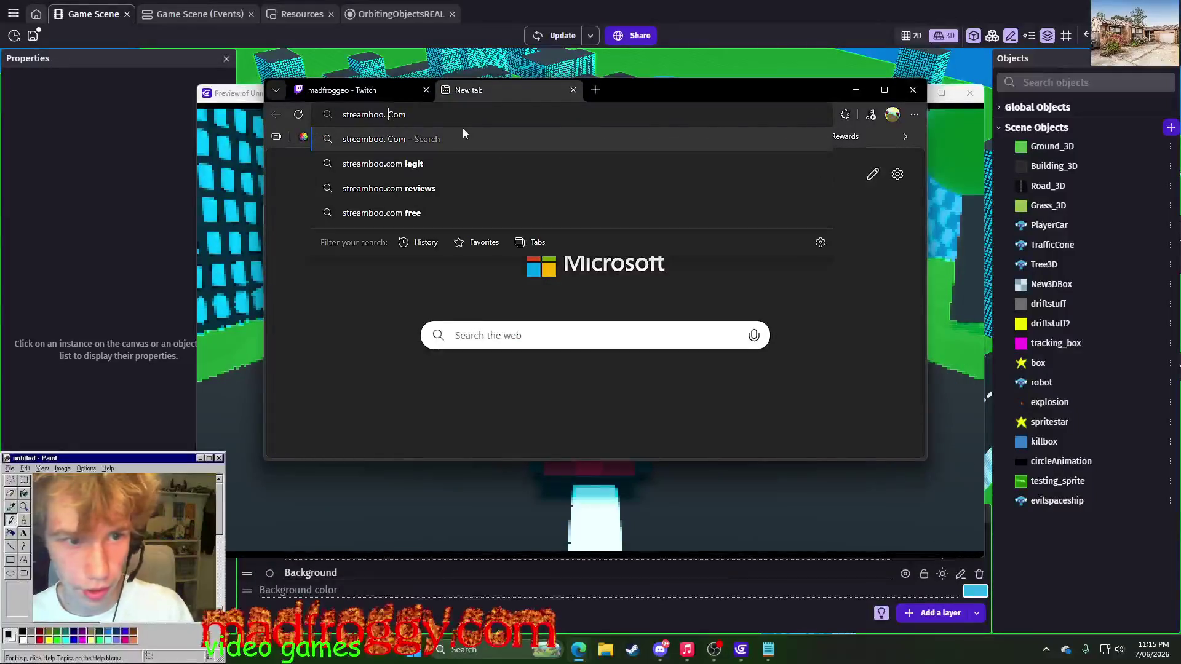
pyautogui.press('Return')
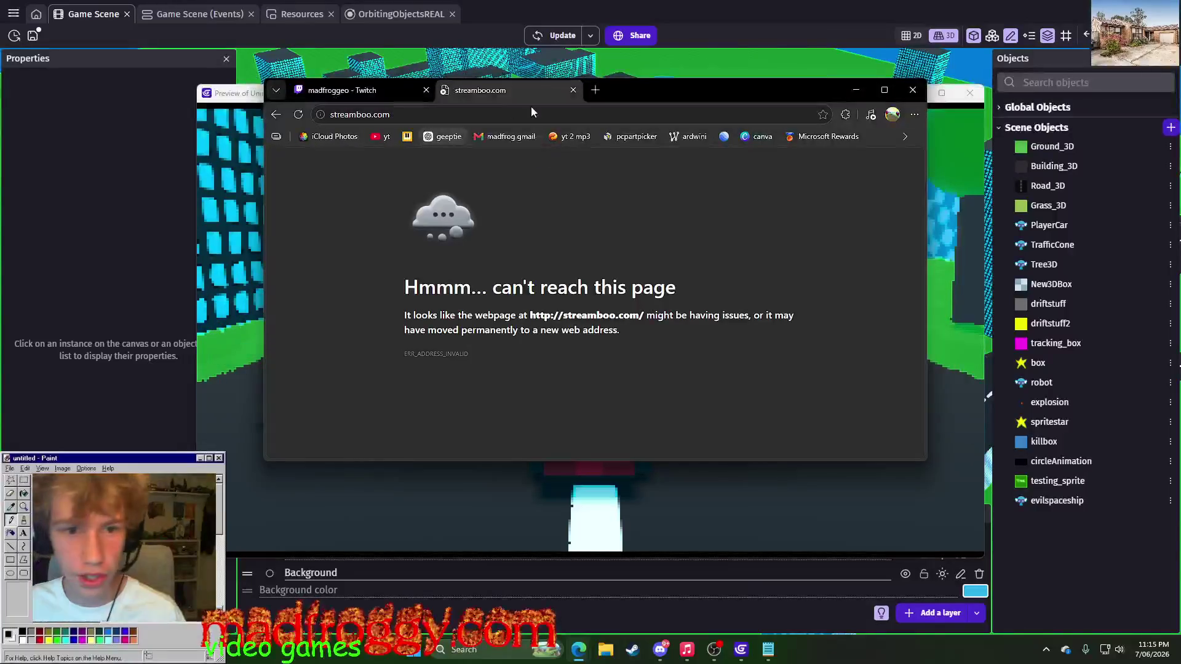
# - Close the unreachable streamboo.com tab and switch back to the game preview
pyautogui.click(572, 90)
pyautogui.hotkey('alt', 'Tab')
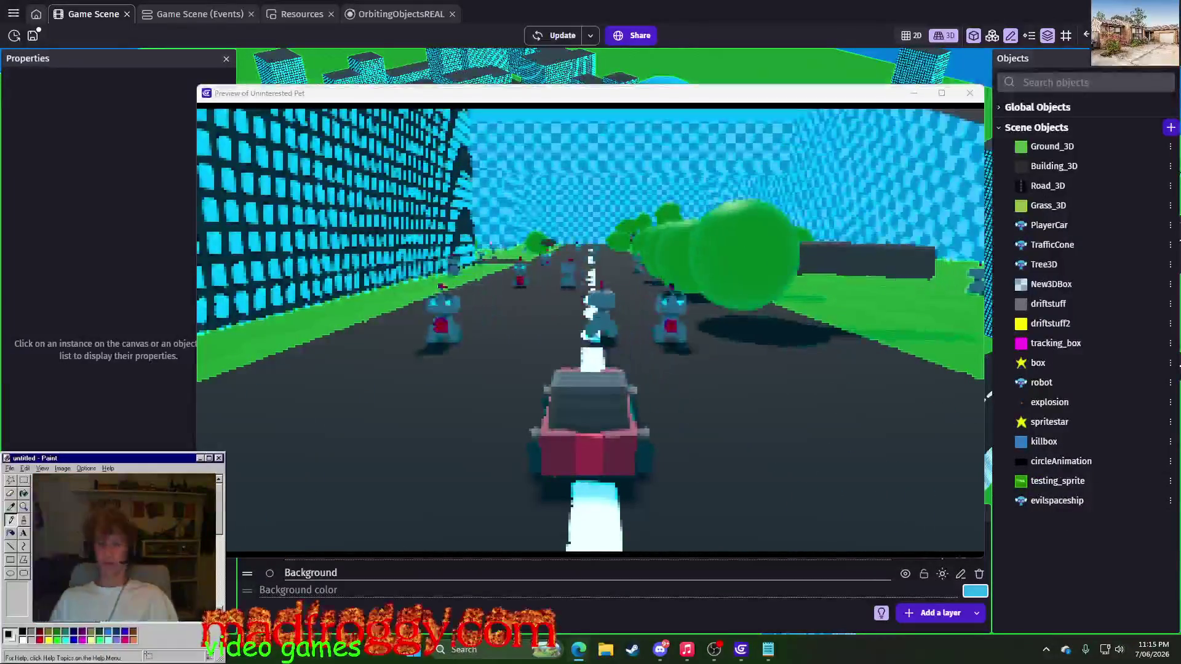
# - Juggle windows with Alt+Tab, then bring the game preview back to the front
pyautogui.hotkey('alt', 'Tab')
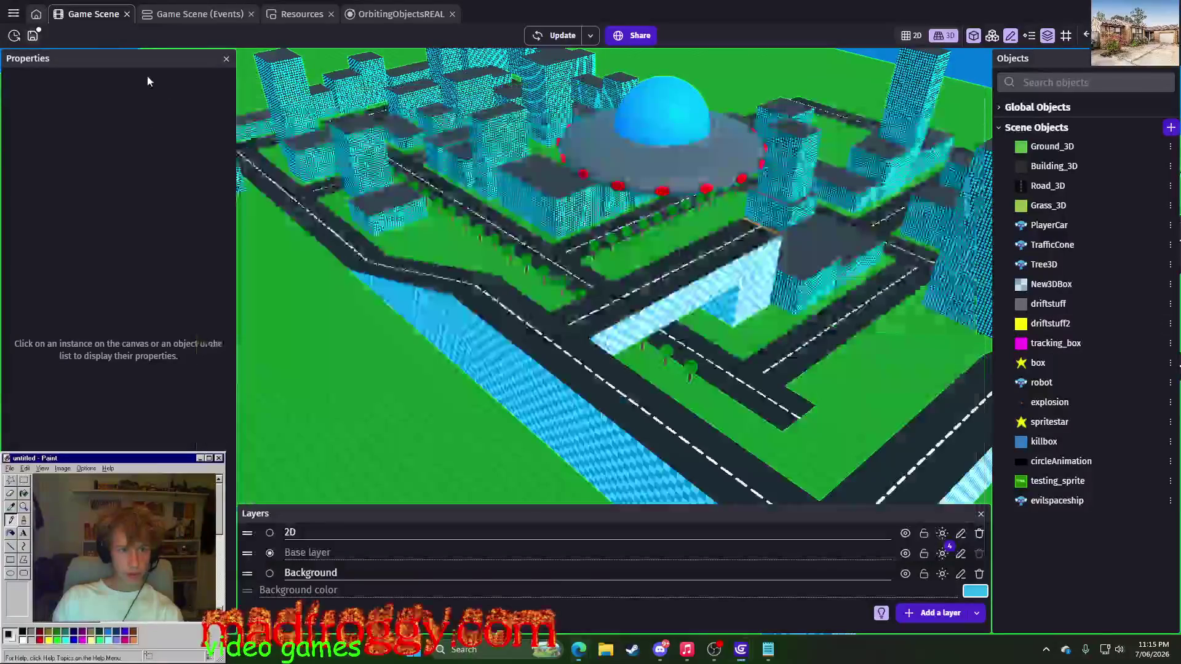
pyautogui.hotkey('ctrl', 's')
pyautogui.hotkey('alt', 'Tab')
pyautogui.press('Escape')
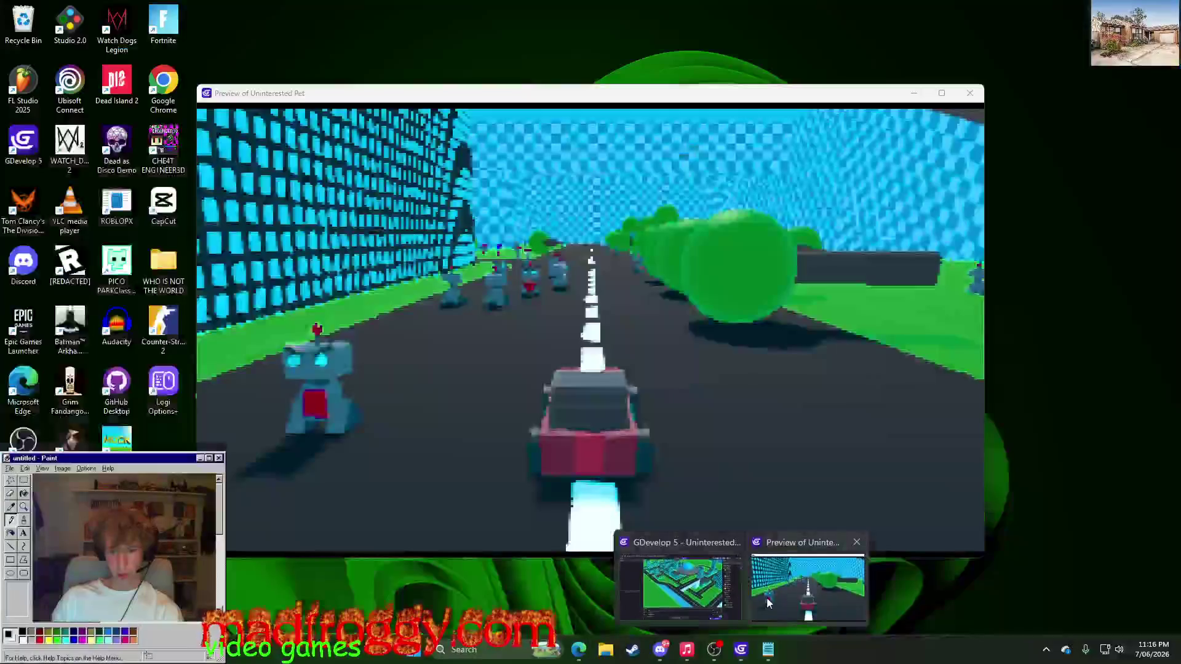
pyautogui.click(767, 597)
# - Drive the car along the road with left and right steering
pyautogui.press('Right')
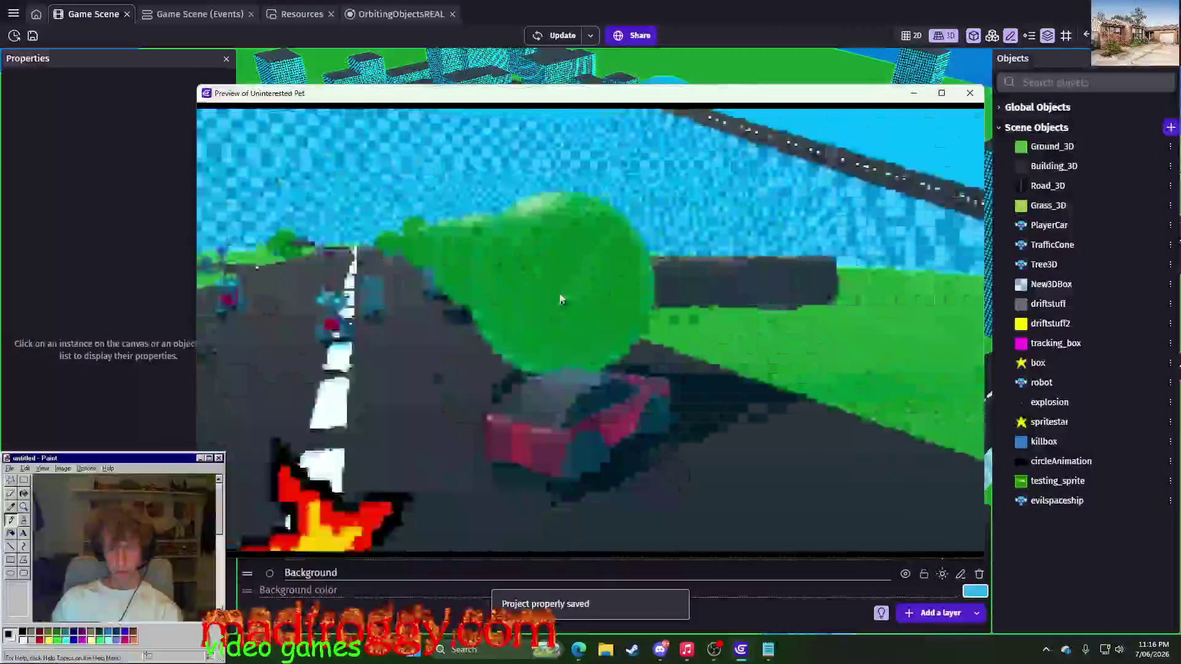
pyautogui.press('Left')
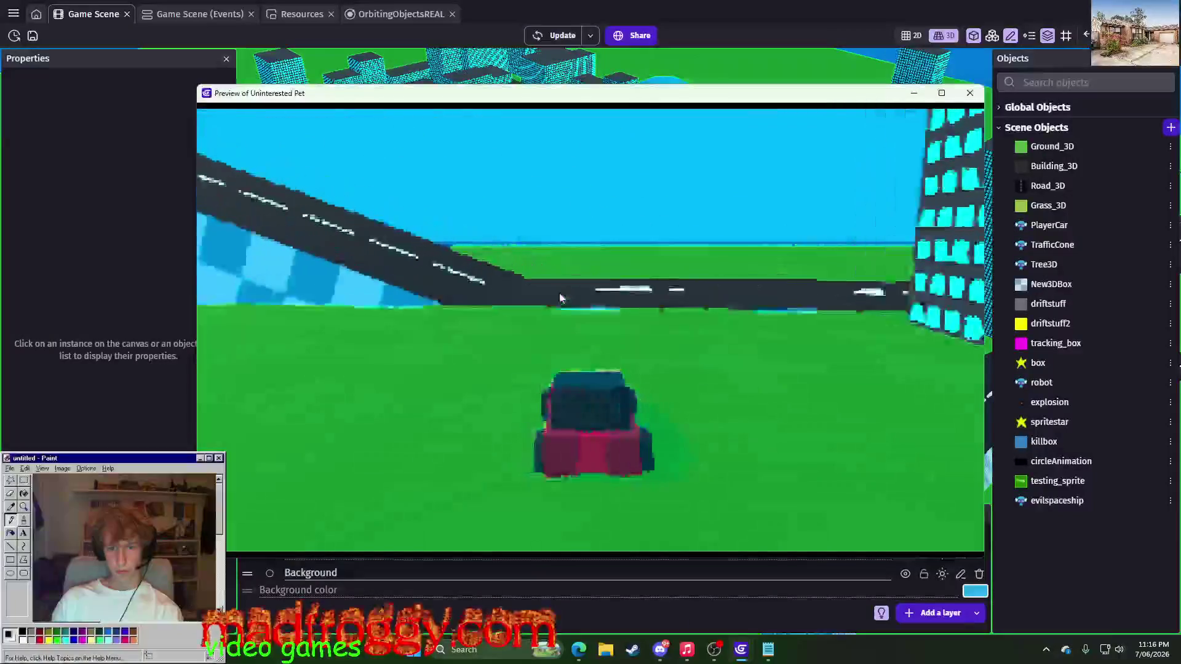
pyautogui.press('Left')
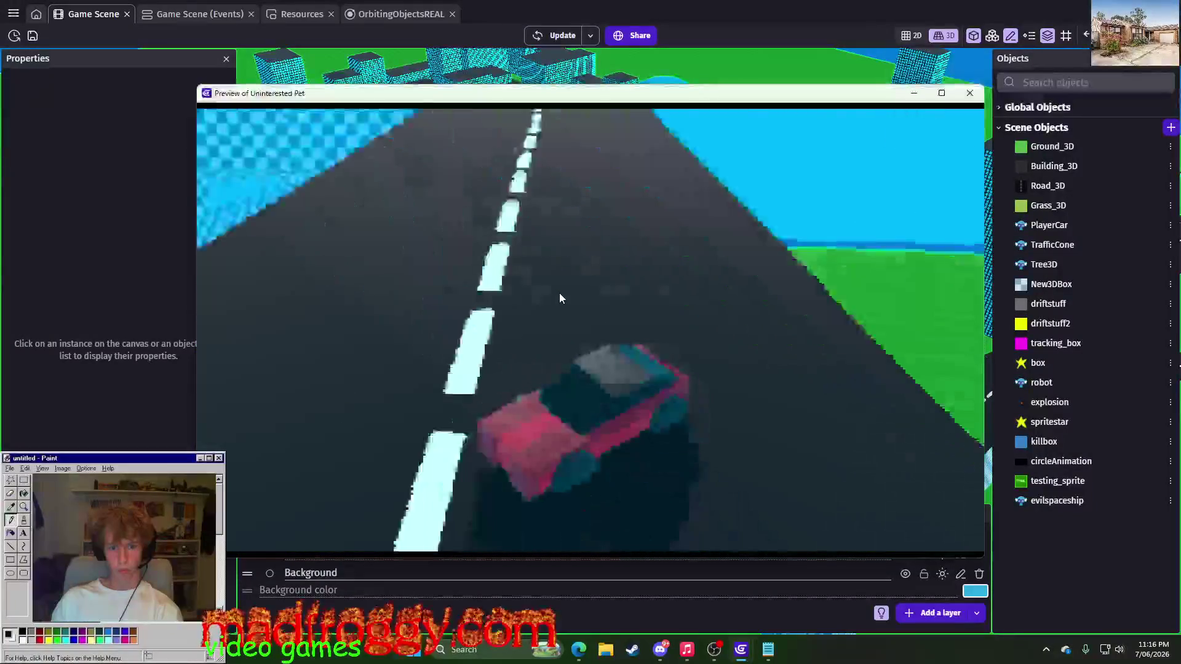
pyautogui.press('Right')
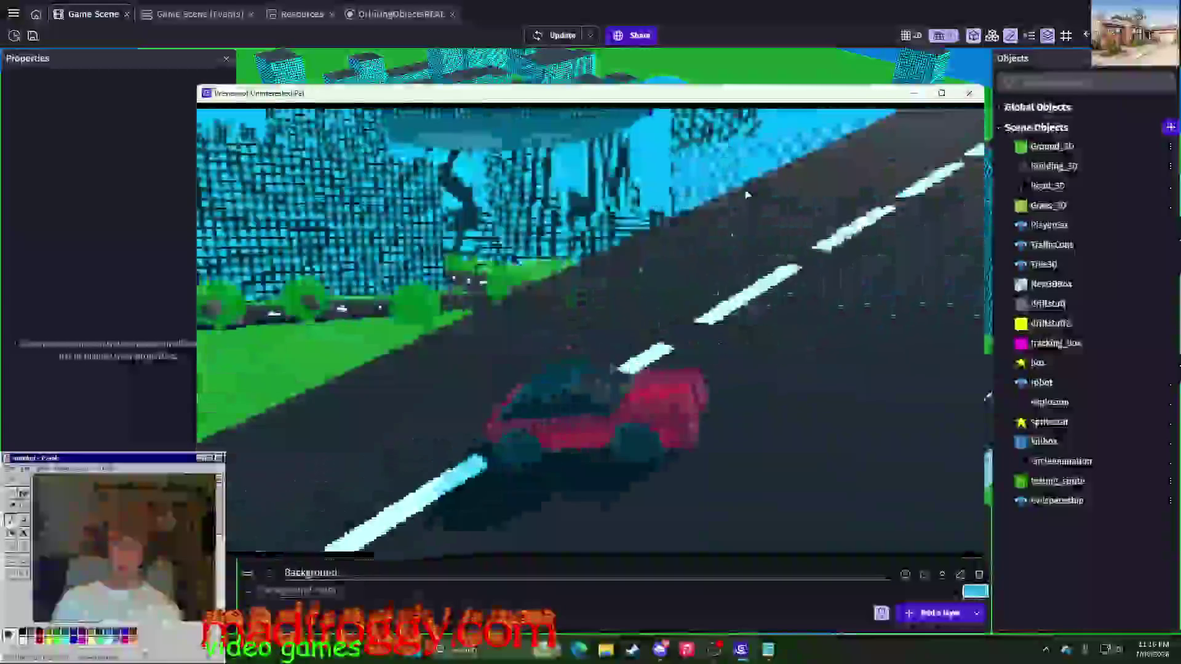
pyautogui.press('Left')
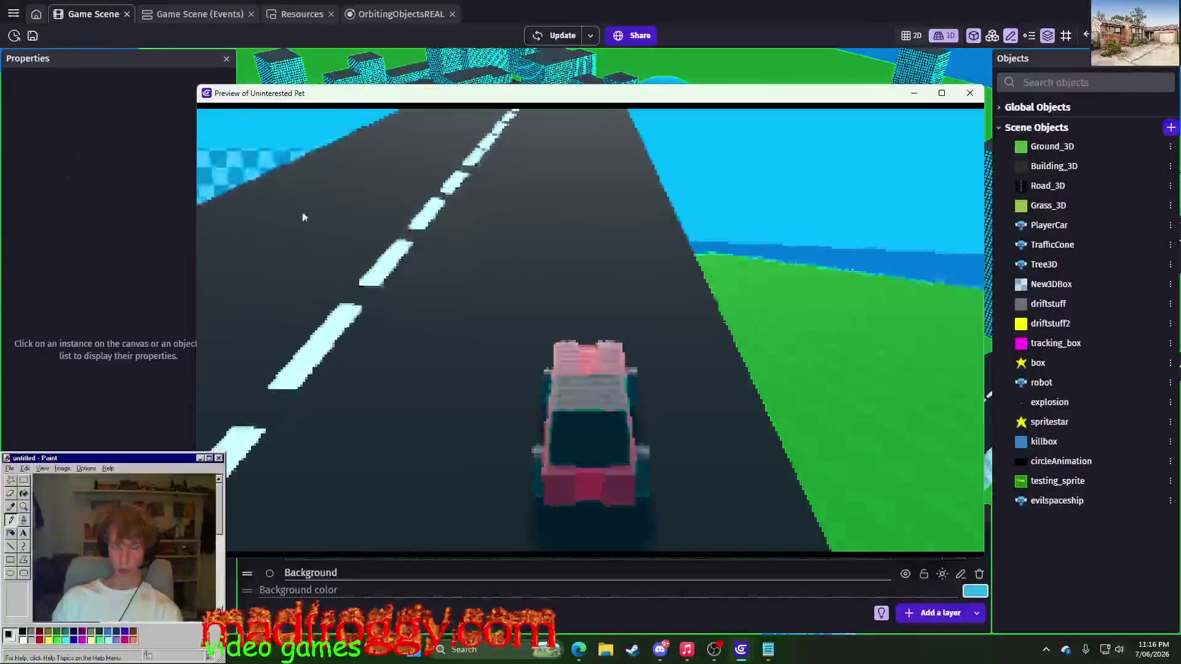
pyautogui.press('Left')
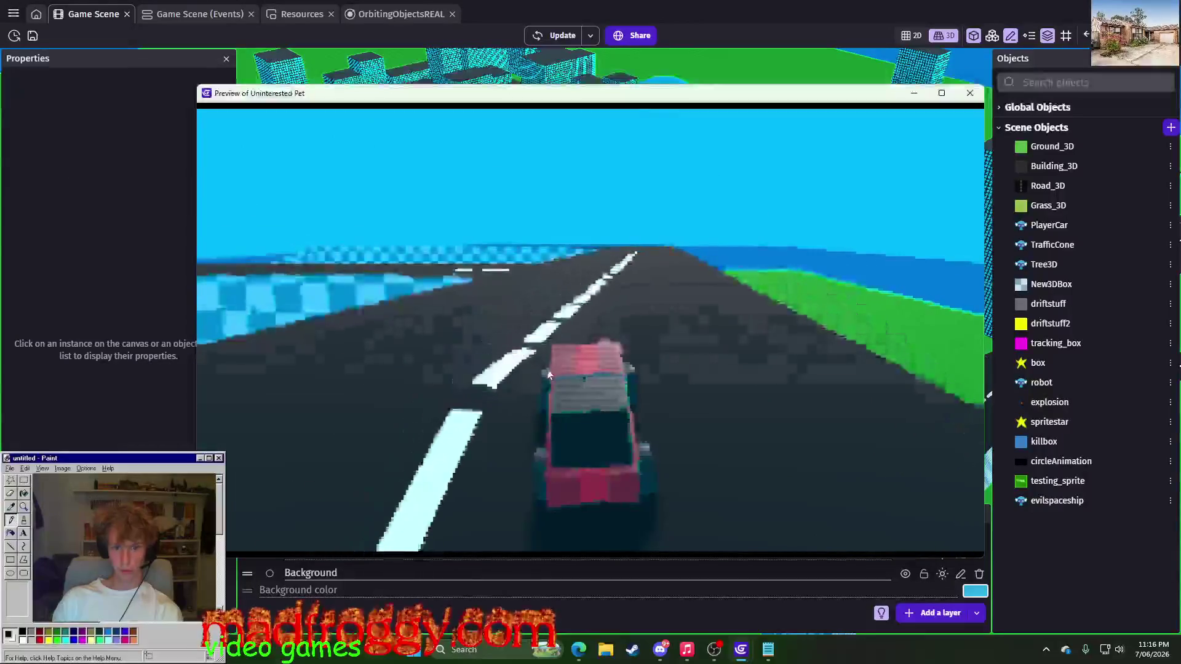
# - Swing the car off the road into an obstacle, then close the preview with Alt+F4
pyautogui.press('Left')
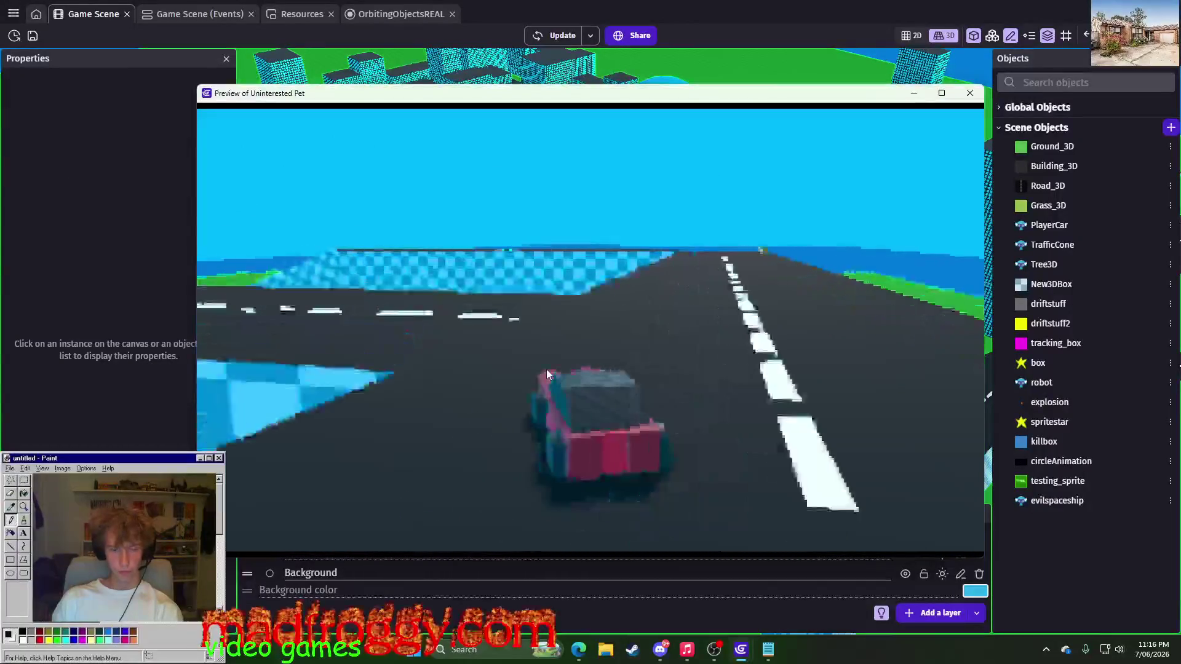
pyautogui.press('Left')
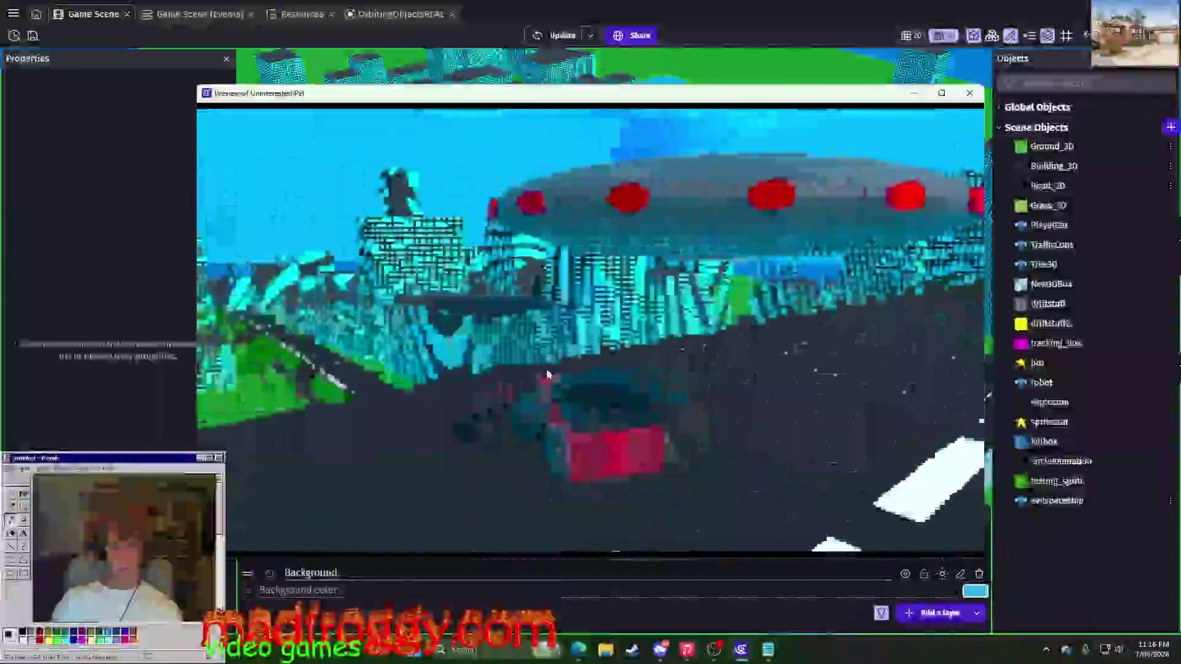
pyautogui.press('Left')
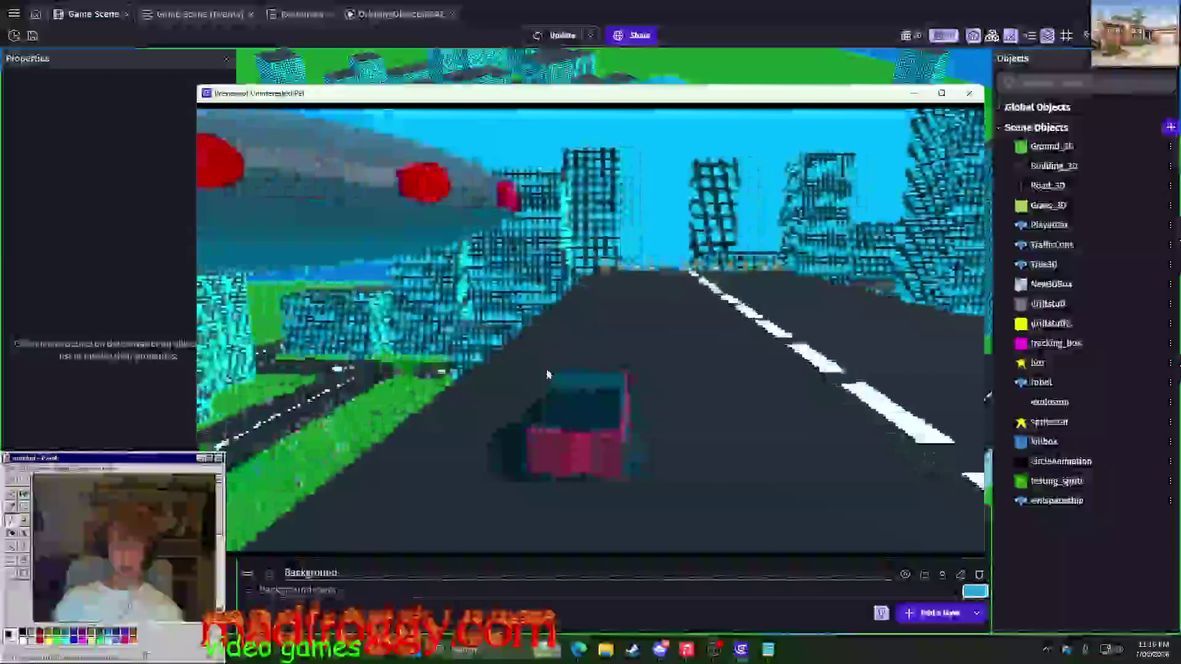
pyautogui.press('Left')
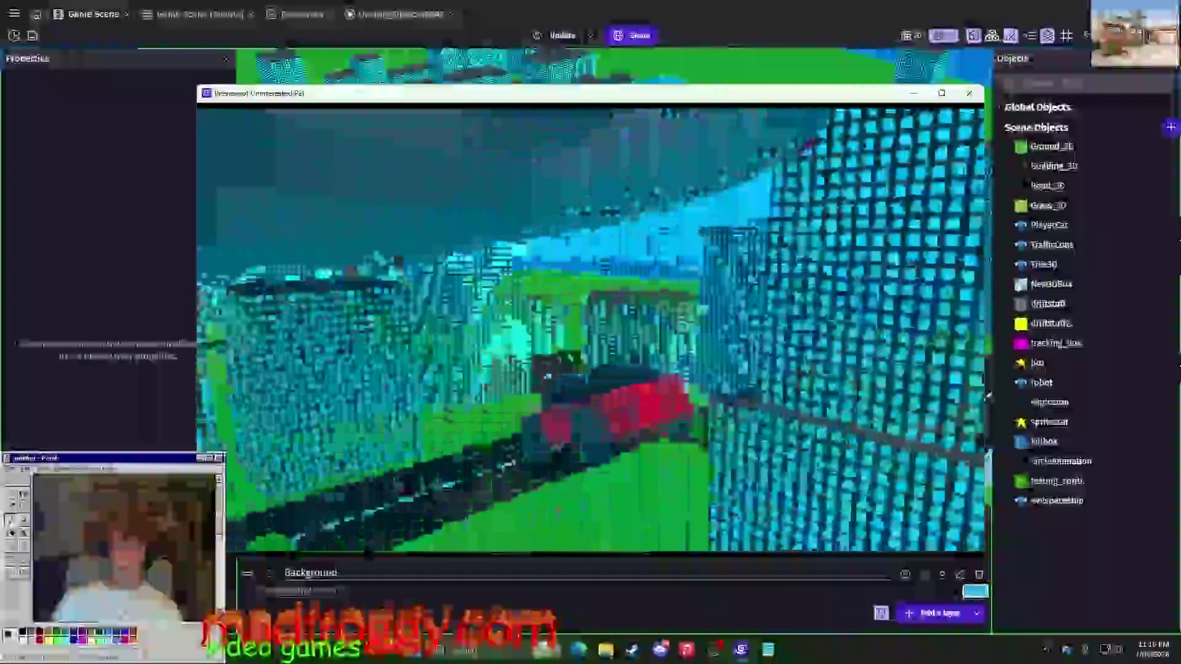
pyautogui.press('Up')
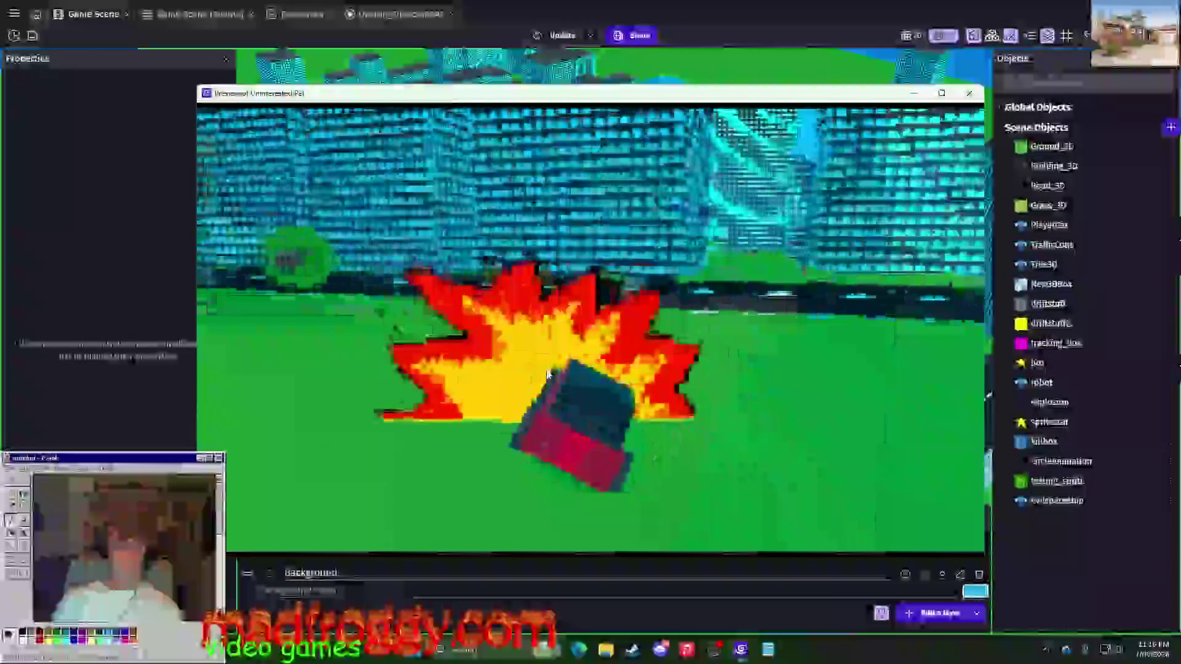
pyautogui.press('Left')
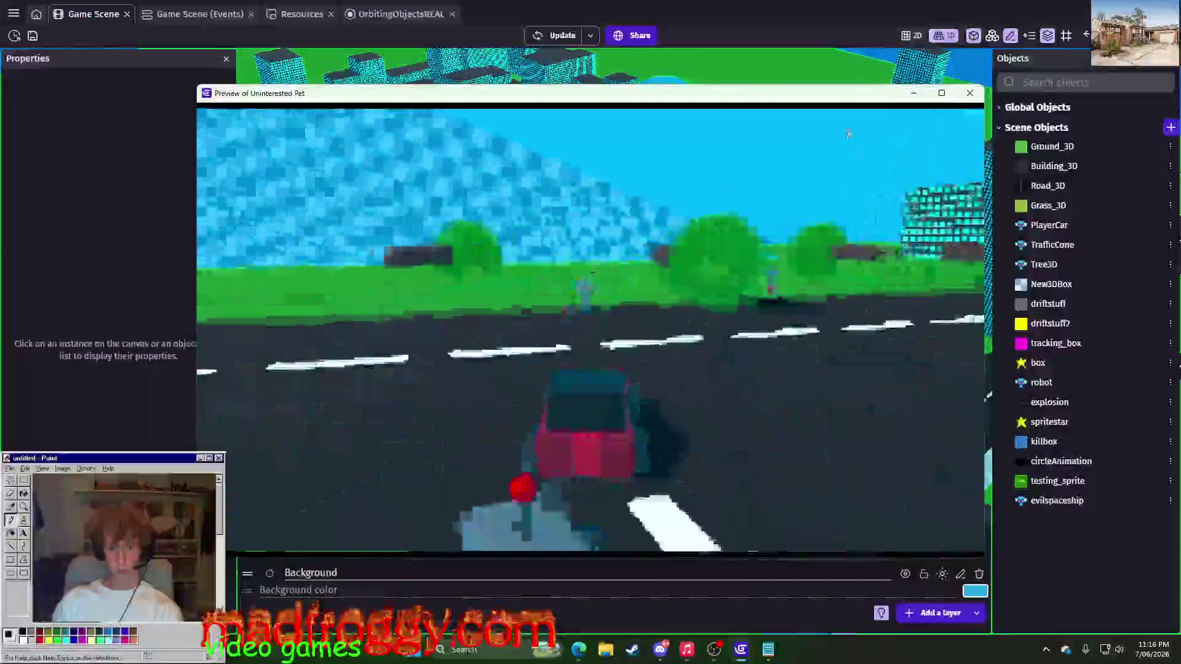
pyautogui.hotkey('alt', 'F4')
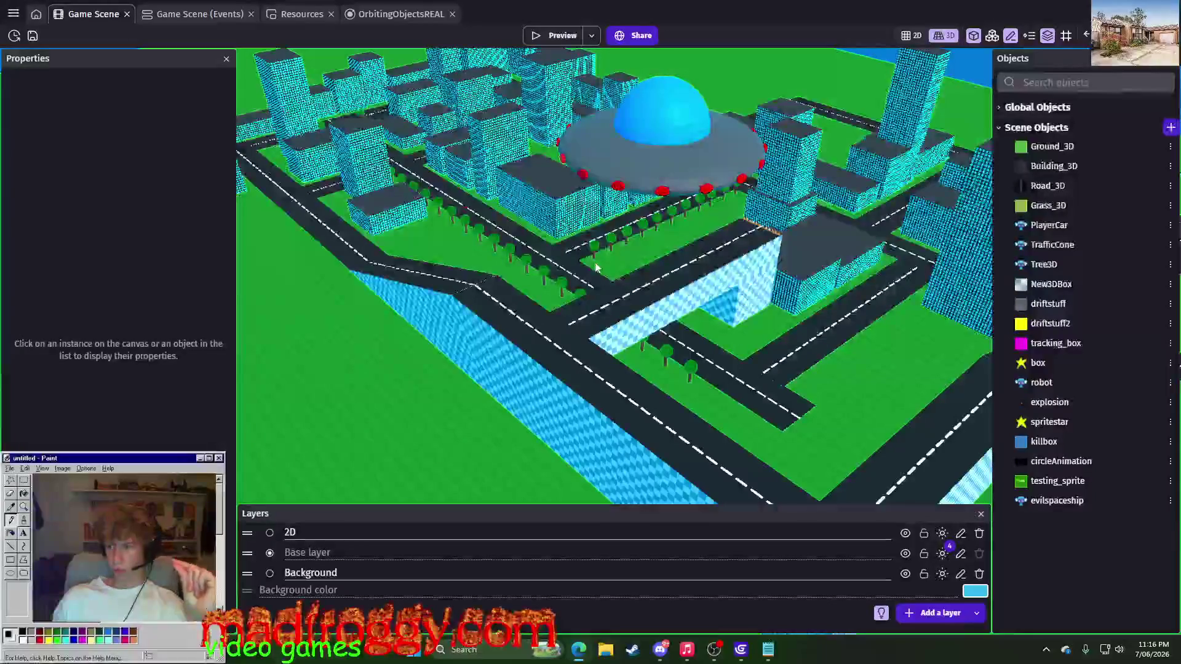
# - Orbit the city scene once, then search Windows for Paint to launch it
pyautogui.moveTo(595, 267); pyautogui.dragTo(456, 420, button='right')
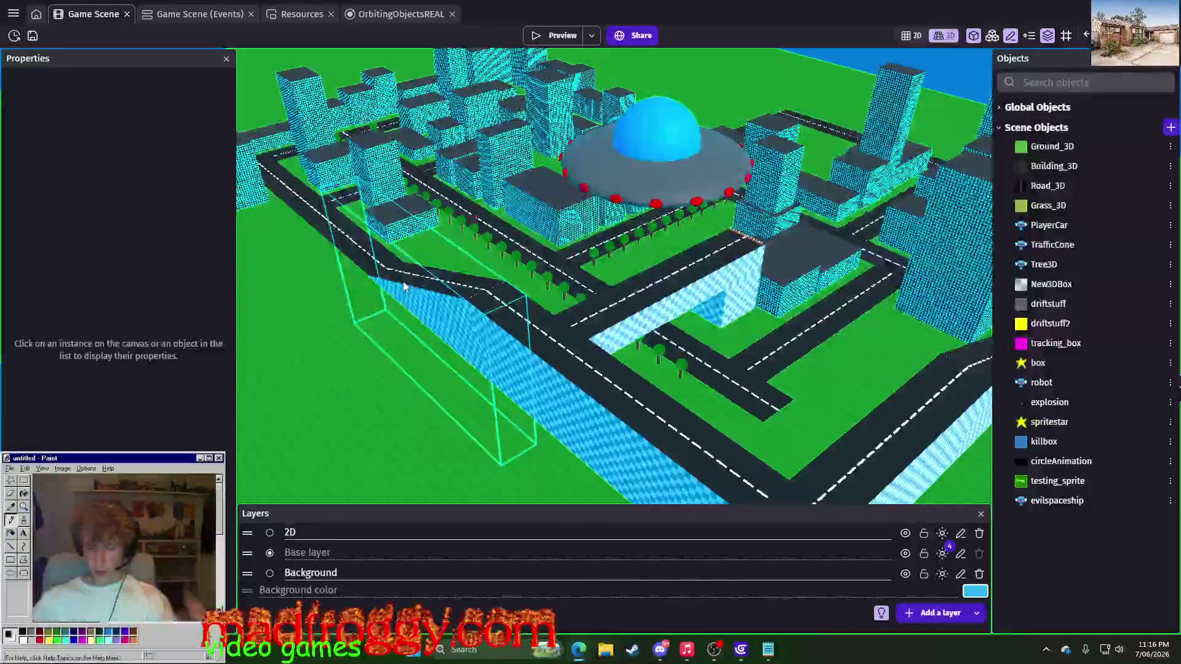
pyautogui.press('super')
pyautogui.write('paint')
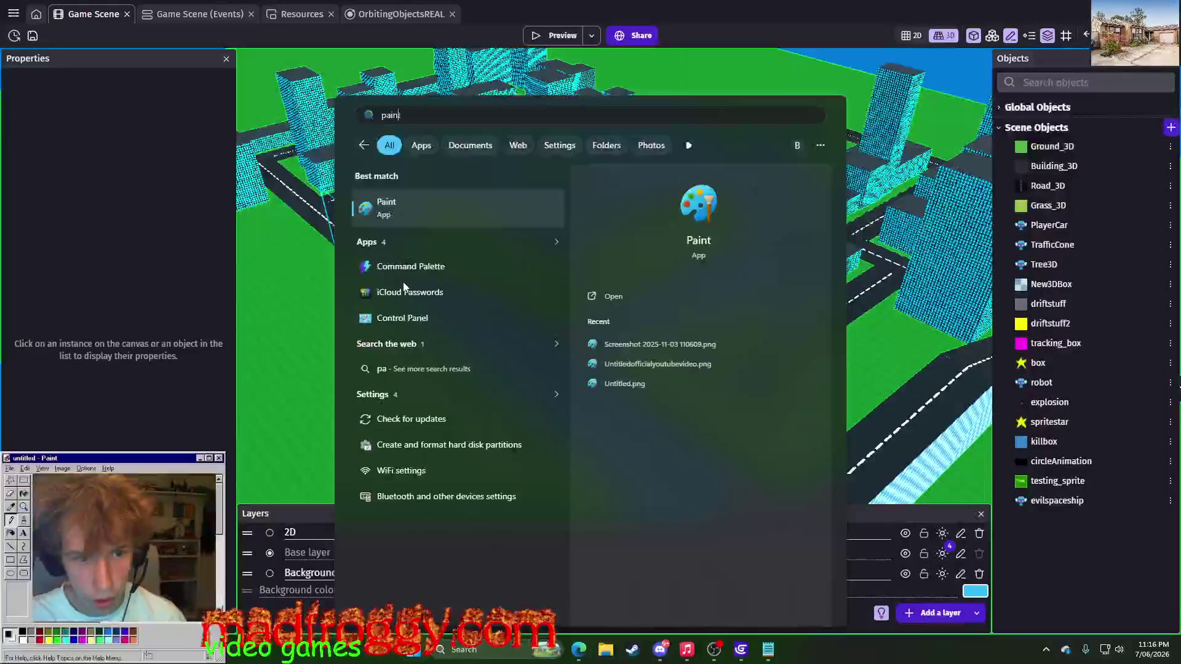
pyautogui.press('Escape')
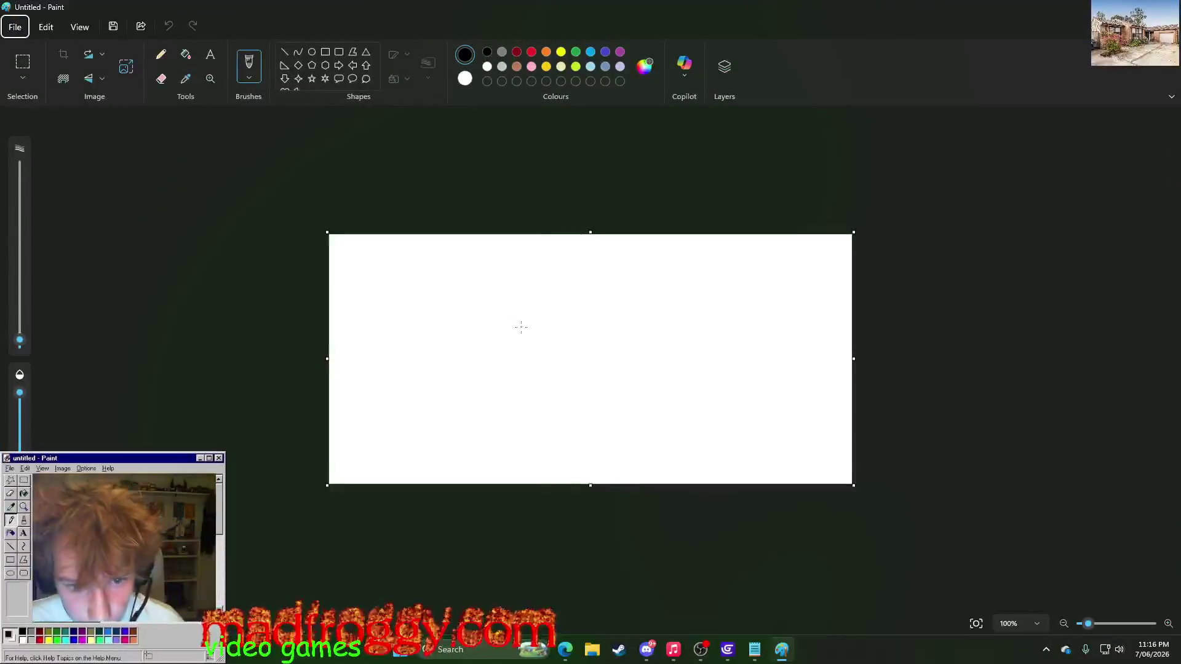
# - Draw the UFO's saucer outline with the brush in black
pyautogui.moveTo(505, 318); pyautogui.dragTo(568, 326)
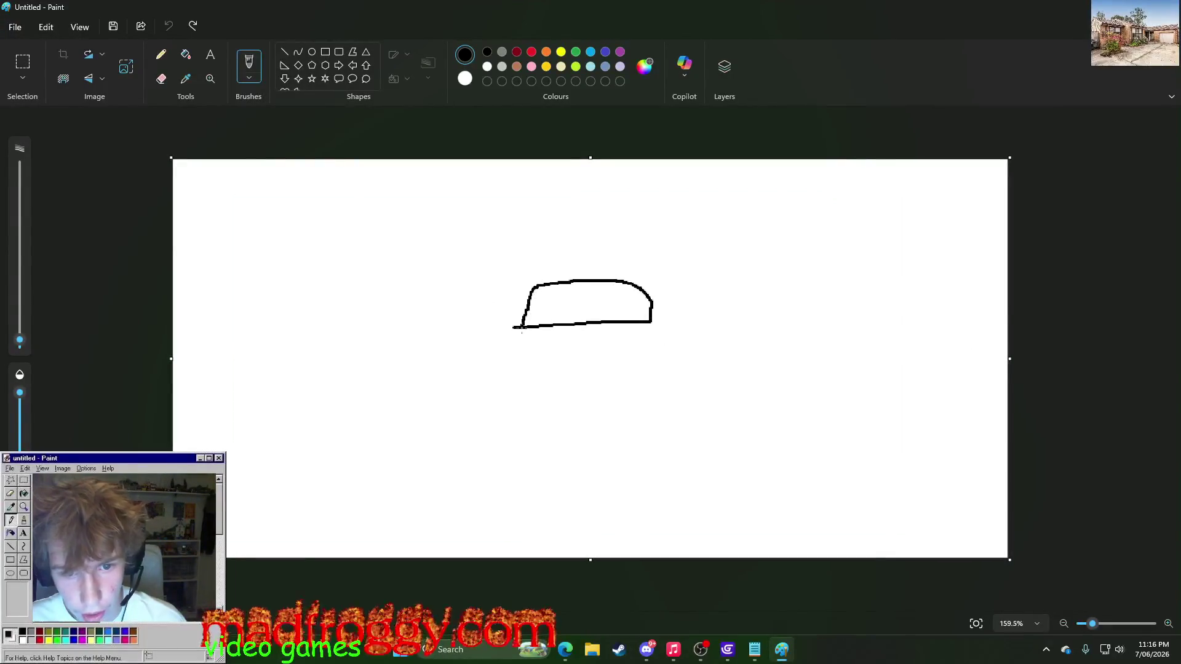
pyautogui.keyDown('ctrl'); pyautogui.scroll(3, 623, 275); pyautogui.keyUp('ctrl')
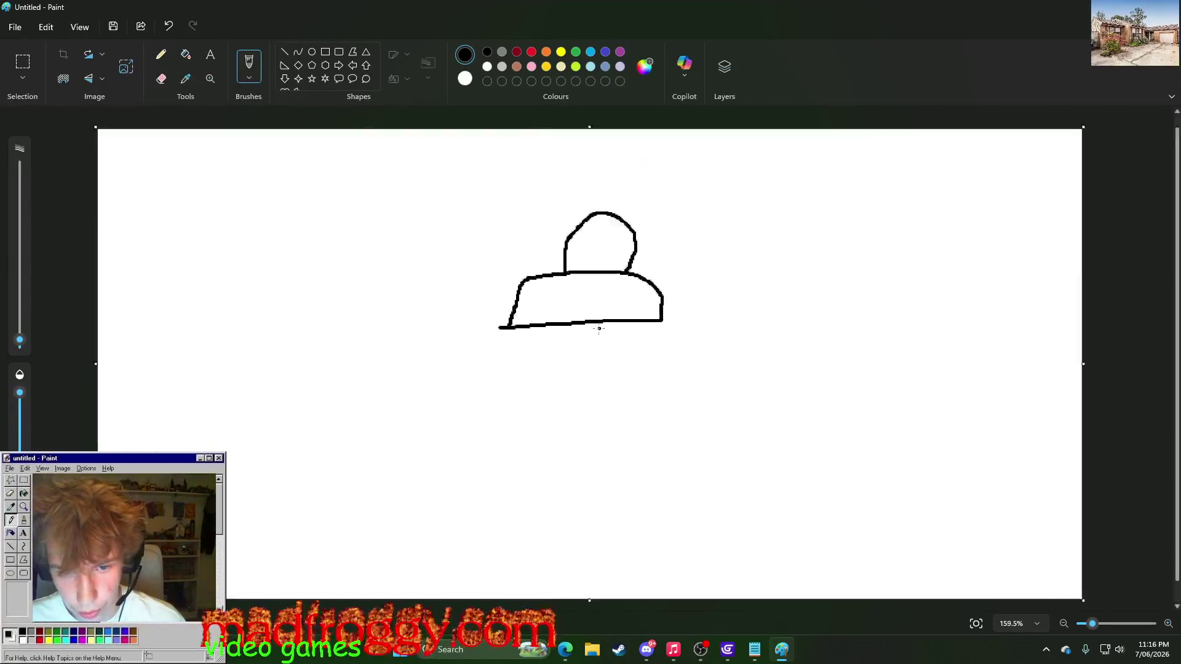
pyautogui.keyDown('ctrl'); pyautogui.scroll(-4, 467, 448); pyautogui.keyUp('ctrl')
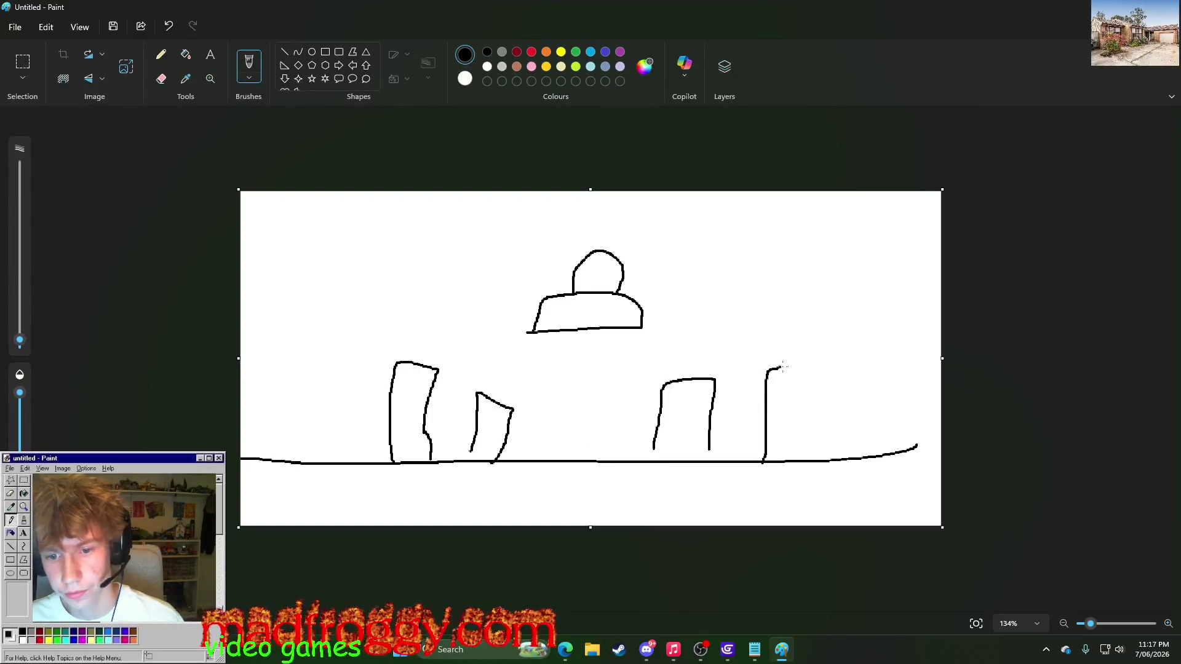
pyautogui.keyDown('ctrl'); pyautogui.scroll(2, 540, 413); pyautogui.keyUp('ctrl')
pyautogui.keyDown('ctrl'); pyautogui.scroll(1, 531, 414); pyautogui.keyUp('ctrl')
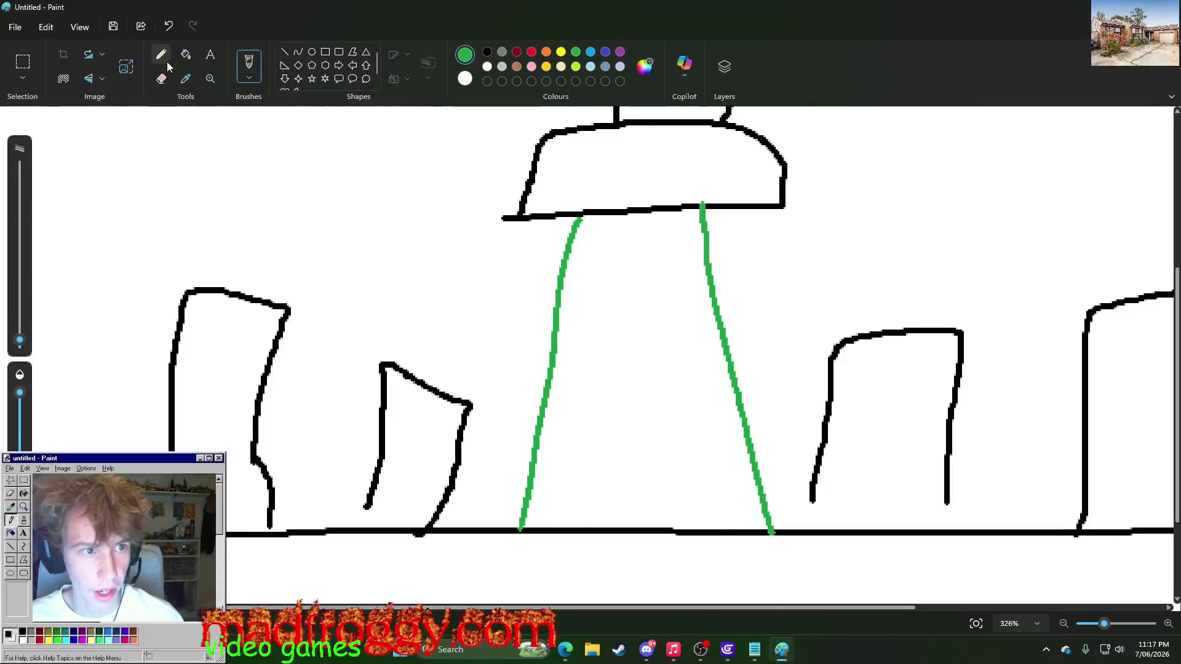
# - Fill the beam between the green lines solid green, then return to the Pencil
pyautogui.click(185, 55)
pyautogui.click(626, 369)
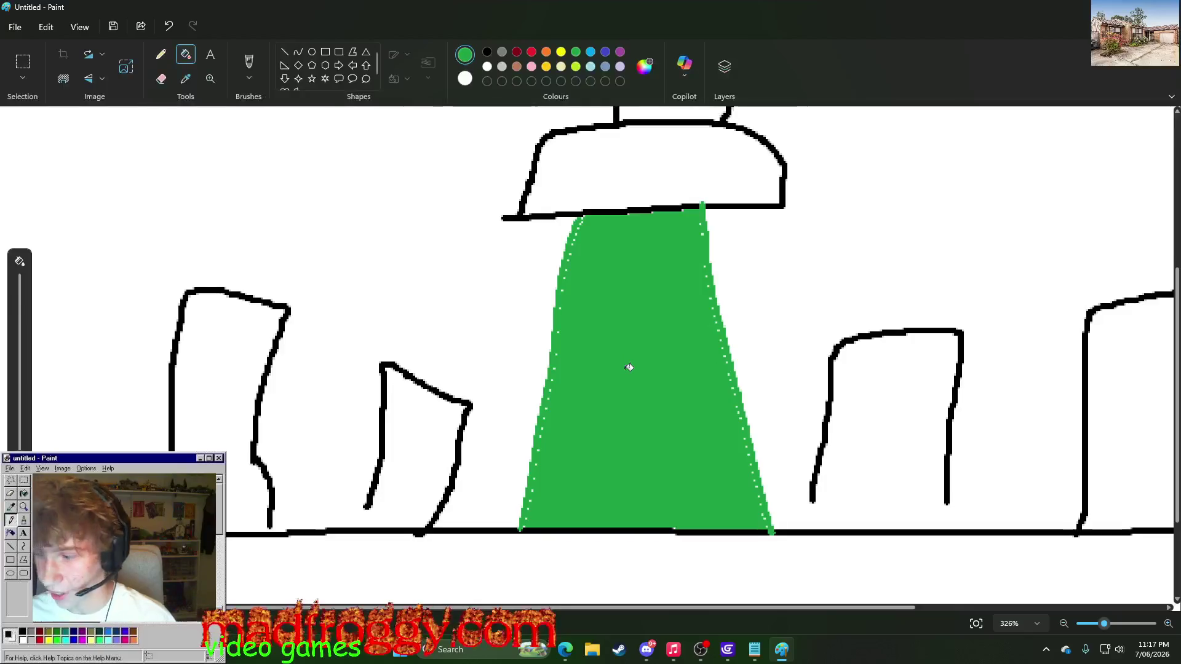
pyautogui.keyDown('ctrl'); pyautogui.scroll(-2, 629, 368); pyautogui.keyUp('ctrl')
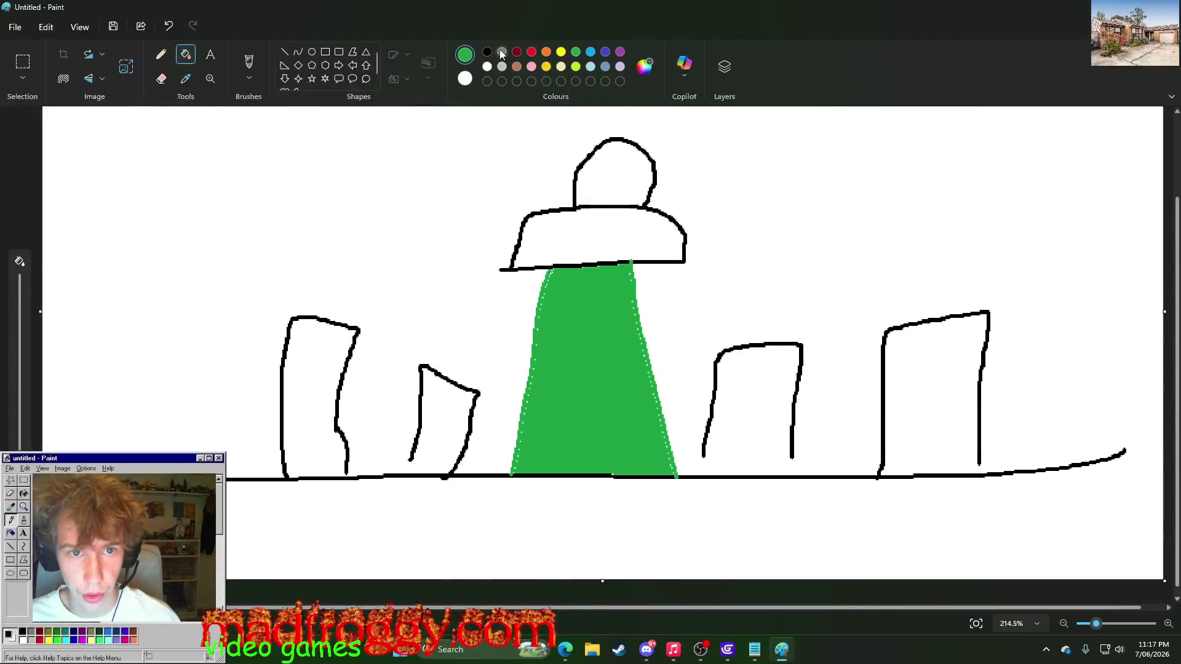
pyautogui.keyDown('ctrl'); pyautogui.scroll(3, 503, 327); pyautogui.keyUp('ctrl')
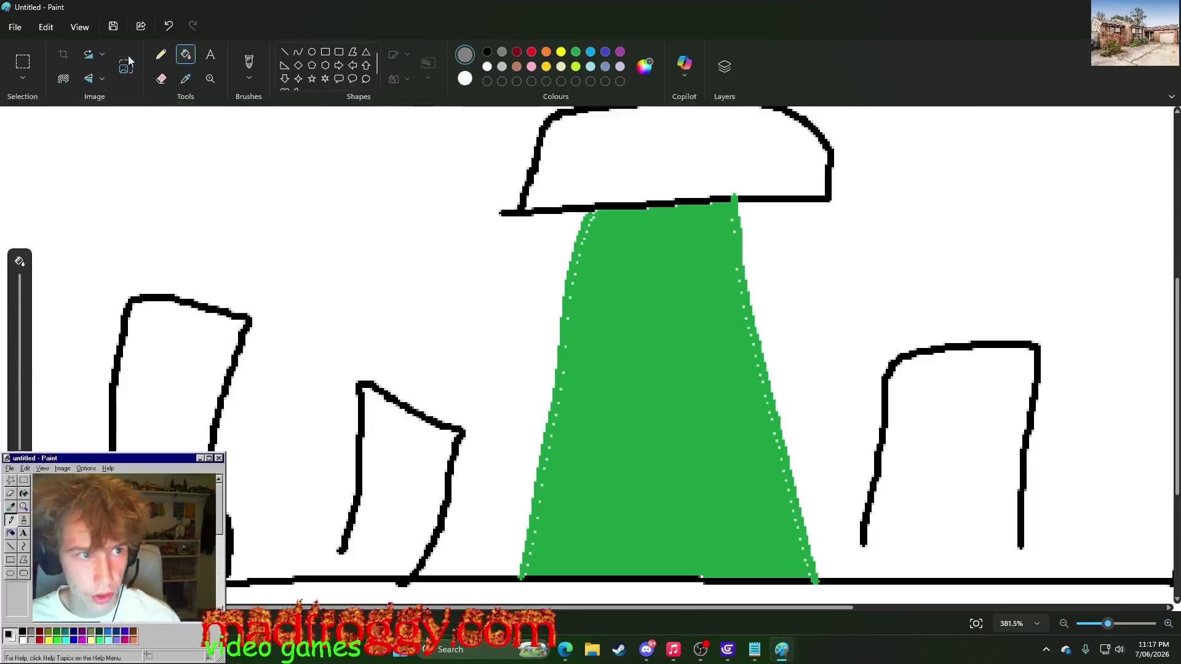
pyautogui.click(161, 54)
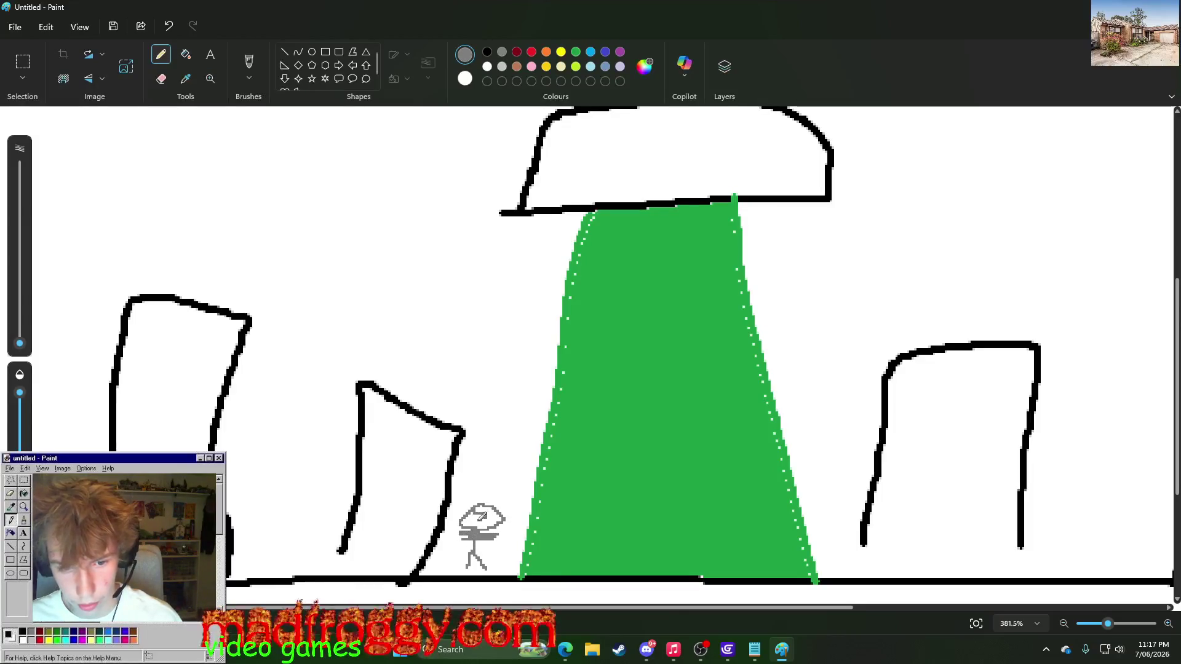
pyautogui.keyDown('ctrl'); pyautogui.scroll(-3, 604, 524); pyautogui.keyUp('ctrl')
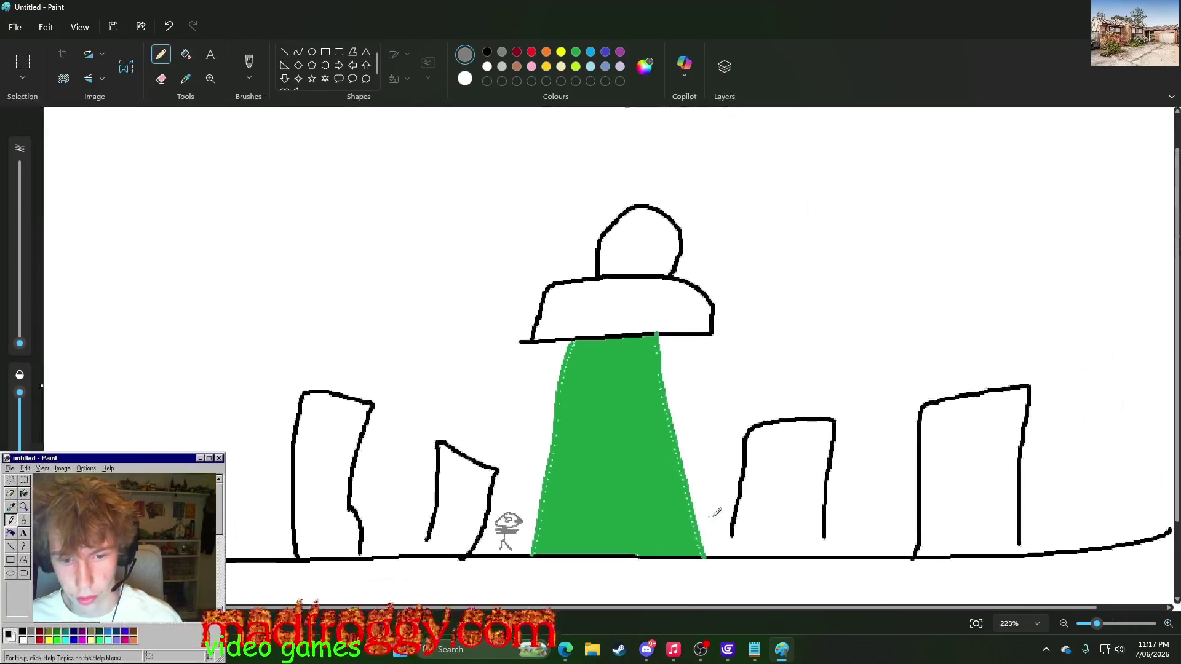